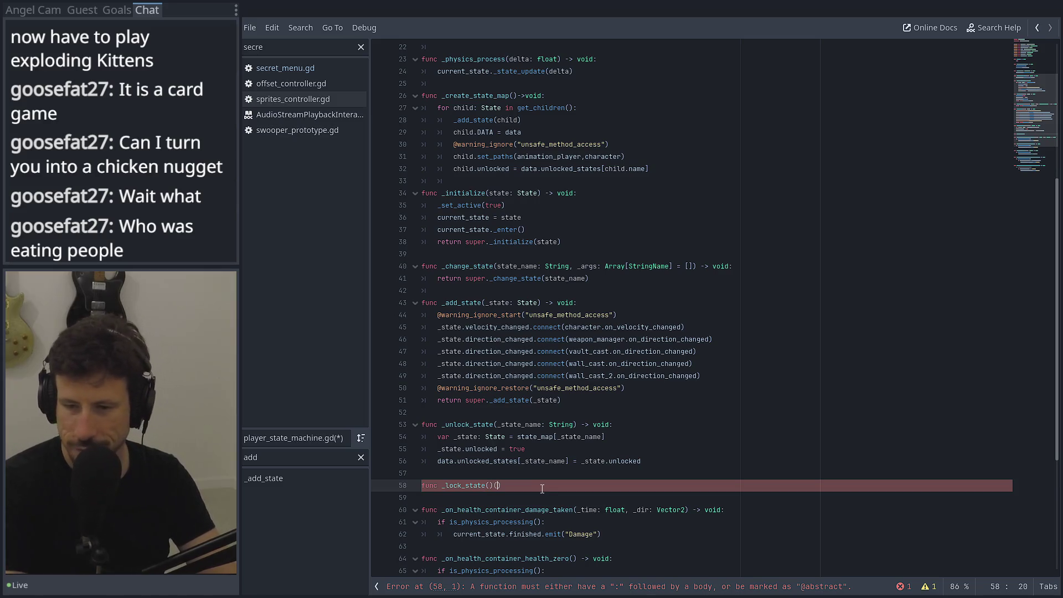
Write _lock_state(_state_name: String) -> void using the copied _unlock_state body with unlocked set to false
text(_state)
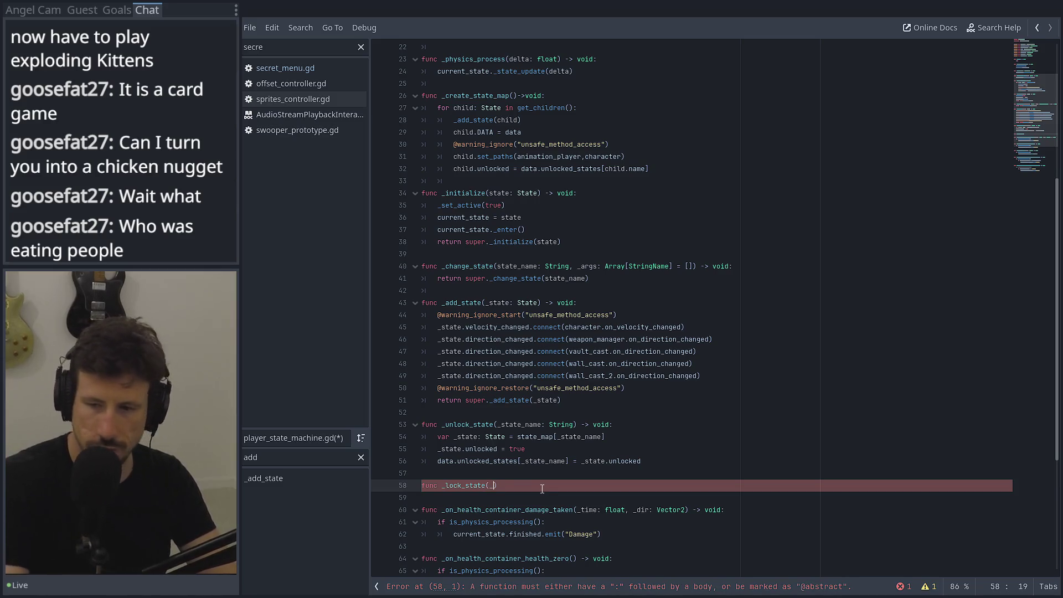
text(_name: )
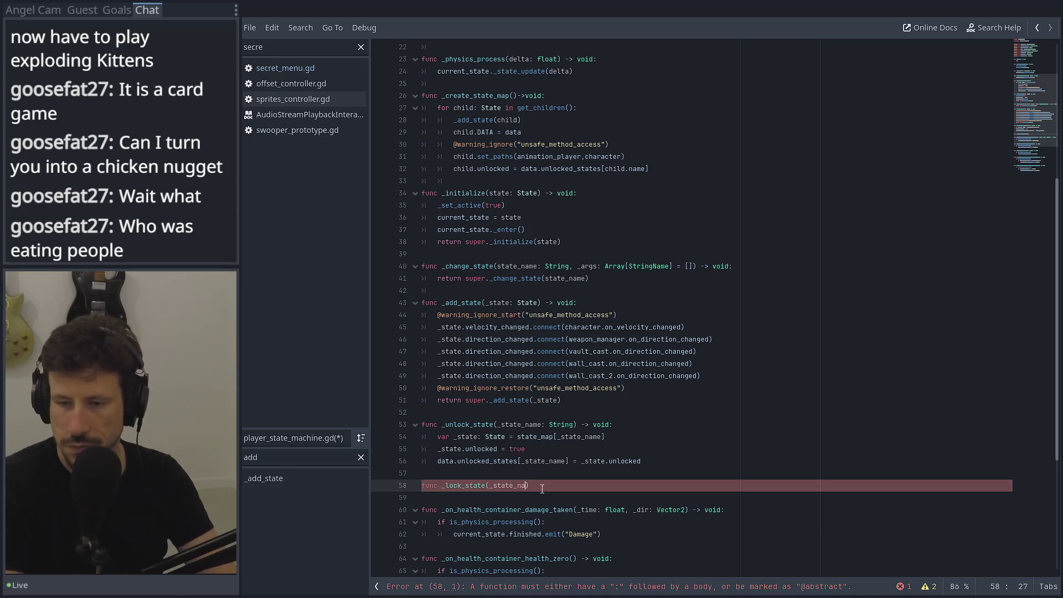
text(String) )
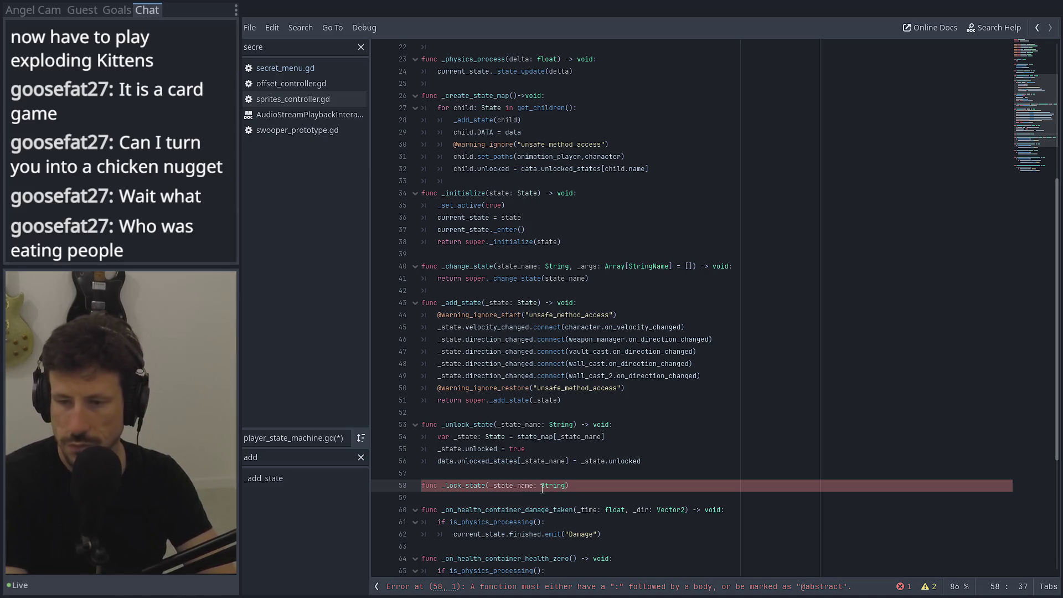
text(-> void:)
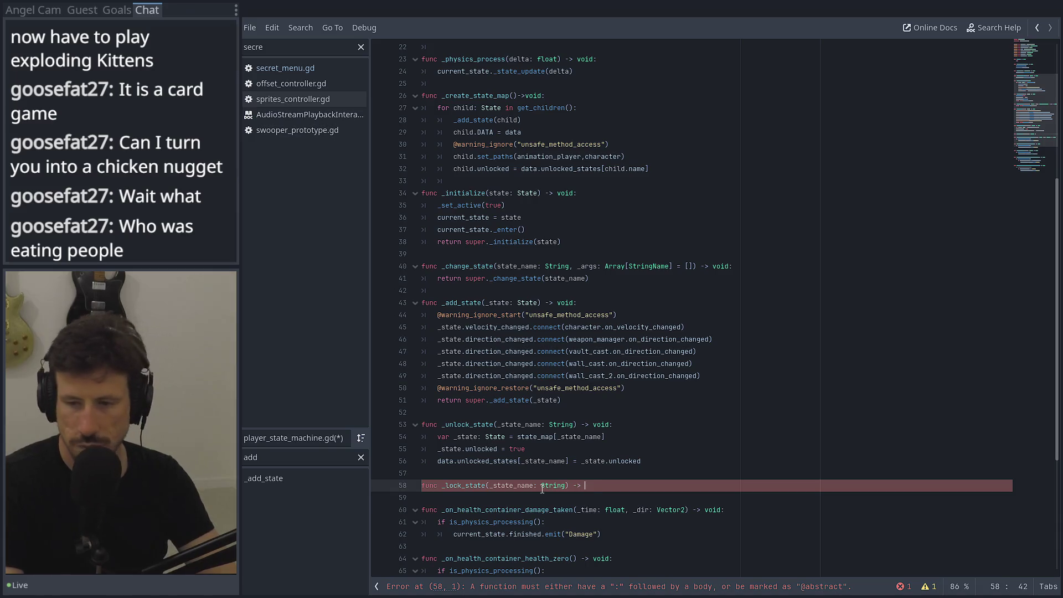
key(Return)
text(var)
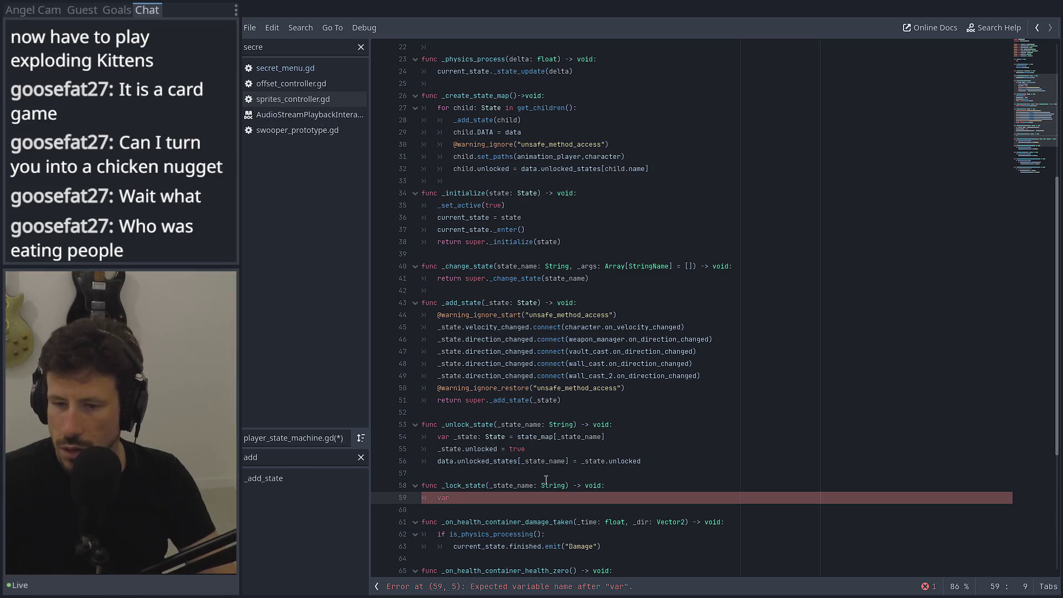
drag(526, 449, 425, 437)
drag(664, 461, 424, 437)
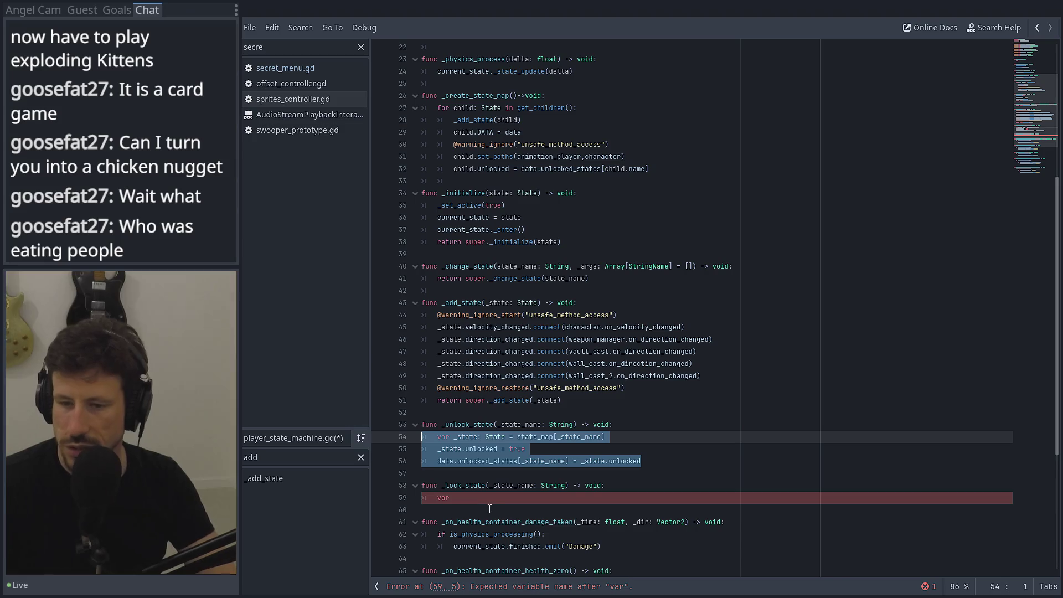
key(ctrl+c)
click(489, 509)
double_click(477, 499)
key(ctrl+v)
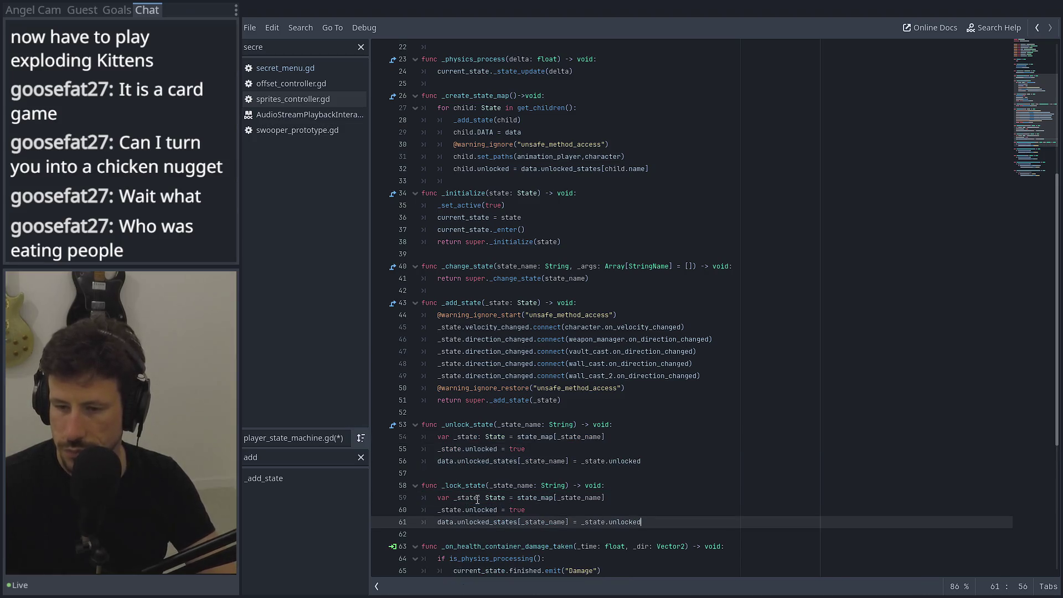
double_click(516, 510)
text(fa)
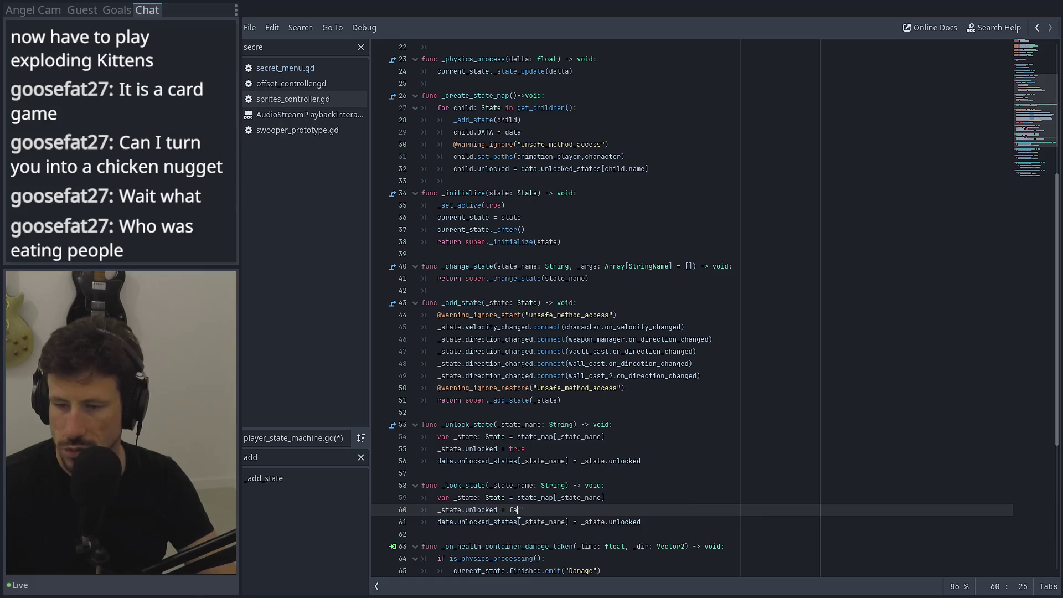
key(Return)
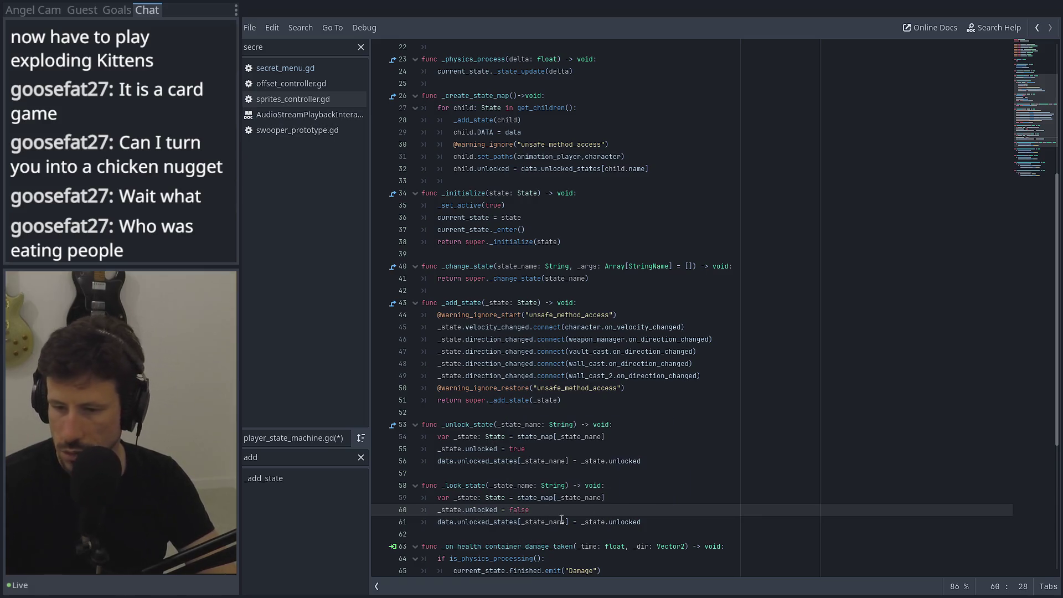
Check the new _lock_state lines and save the player state machine script
click(664, 497)
double_click(481, 510)
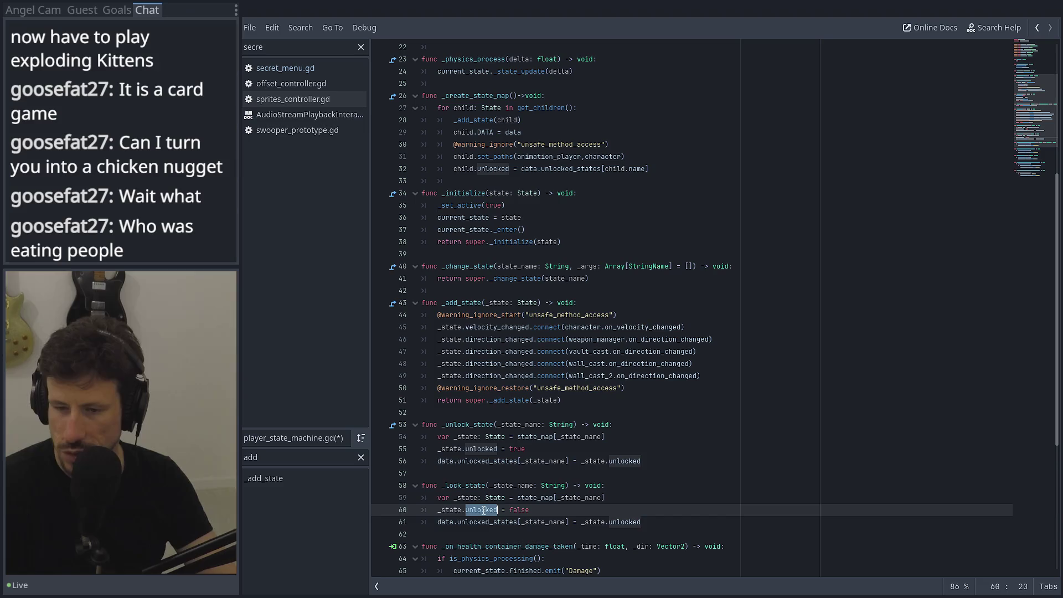
click(515, 509)
double_click(516, 509)
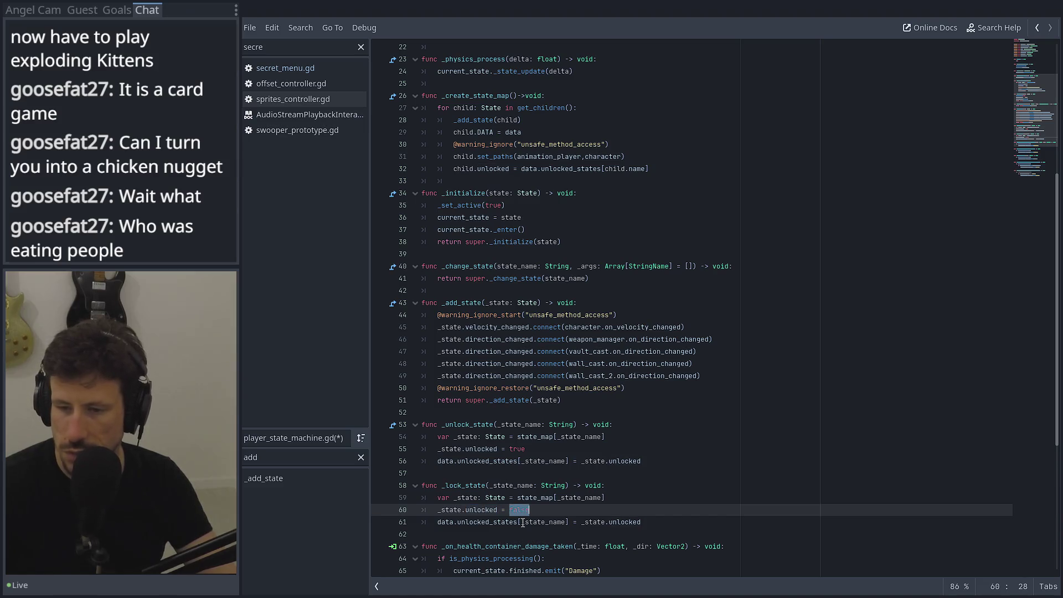
click(491, 526)
double_click(544, 522)
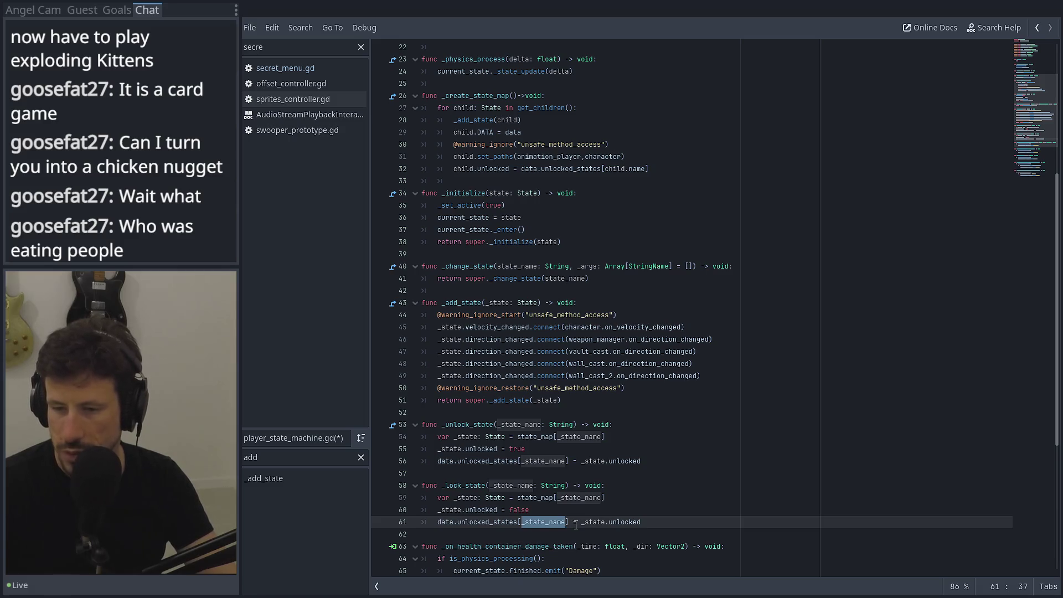
click(595, 522)
double_click(610, 521)
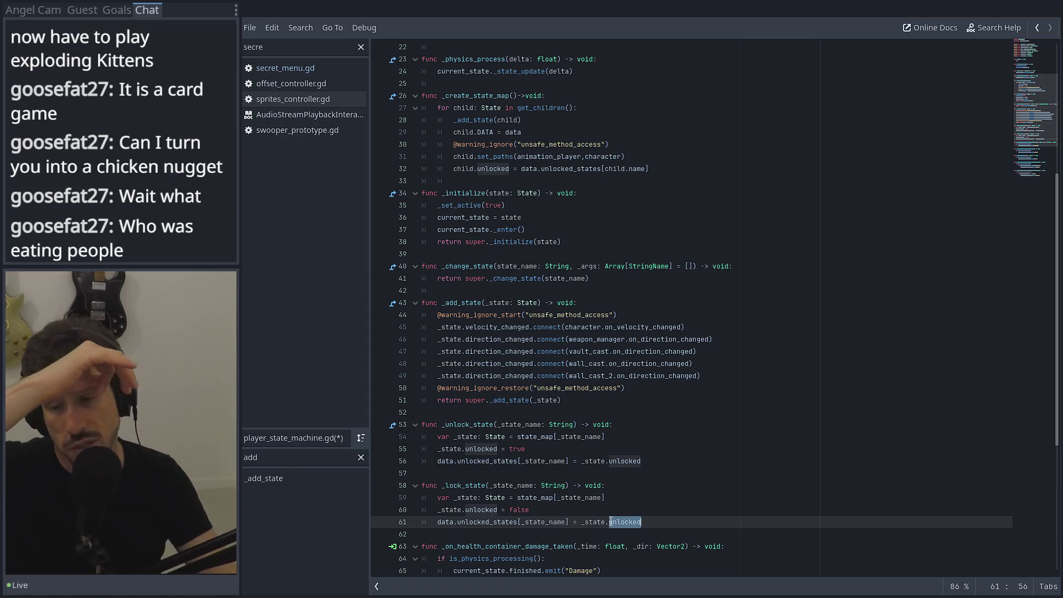
mouse_move(611, 522)
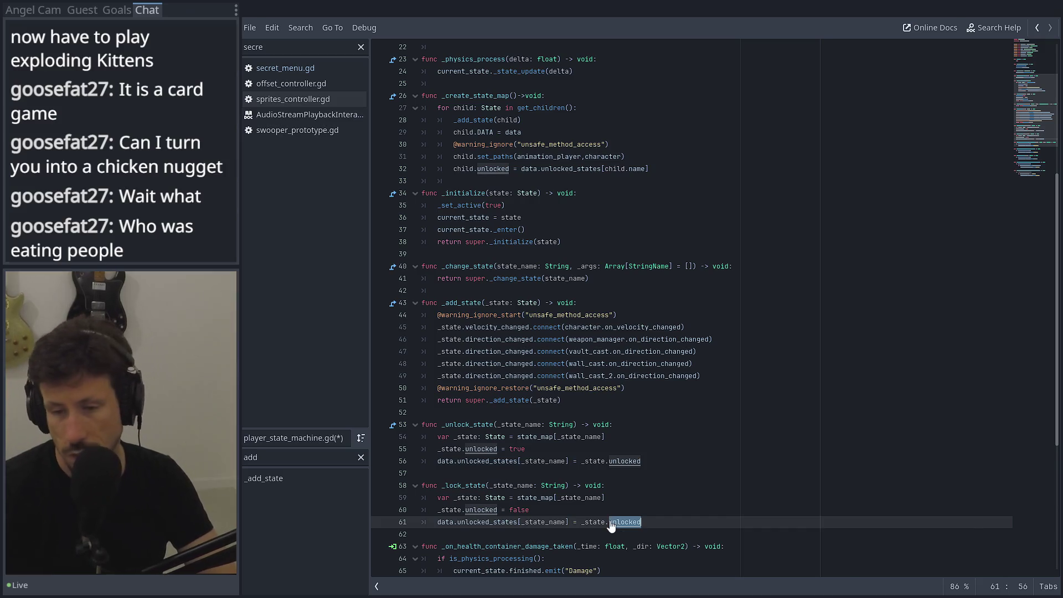
key(ctrl+s)
click(523, 471)
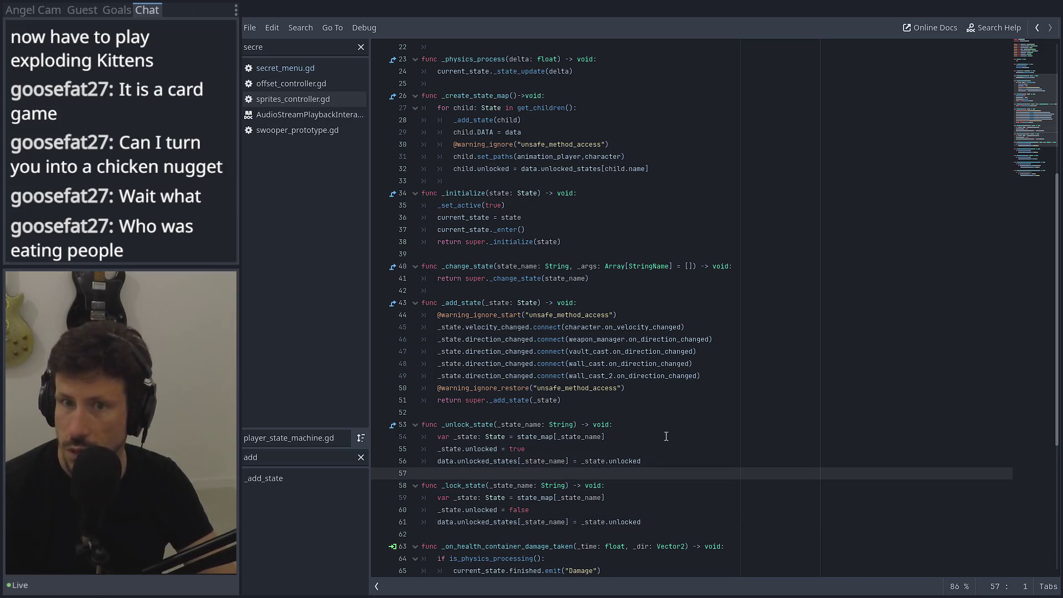
Open secret_menu.gd from the script list
scroll(719, 276, down, 7)
click(424, 362)
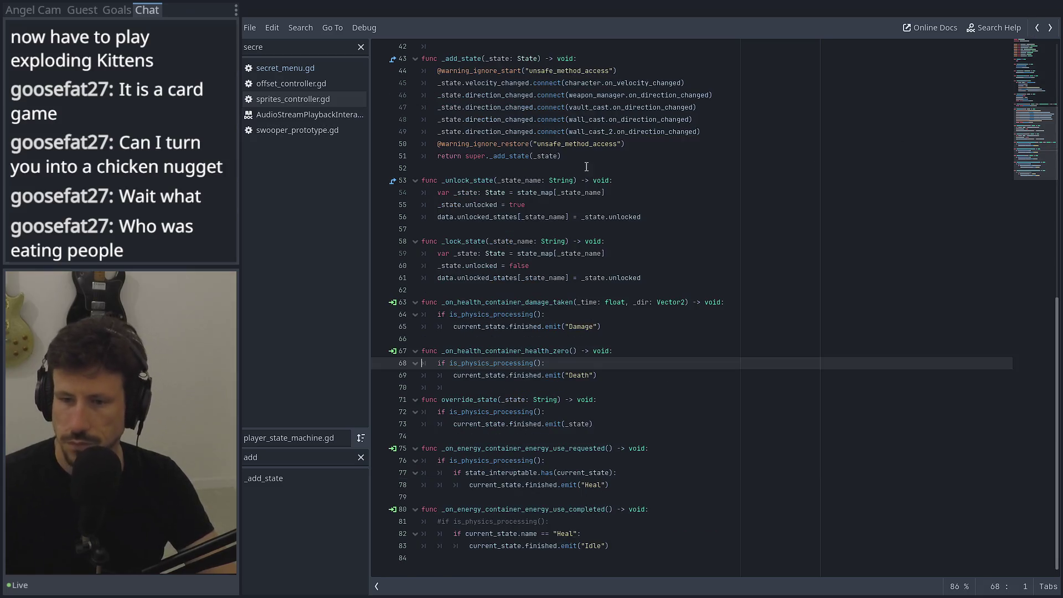
scroll(518, 353, up, 5)
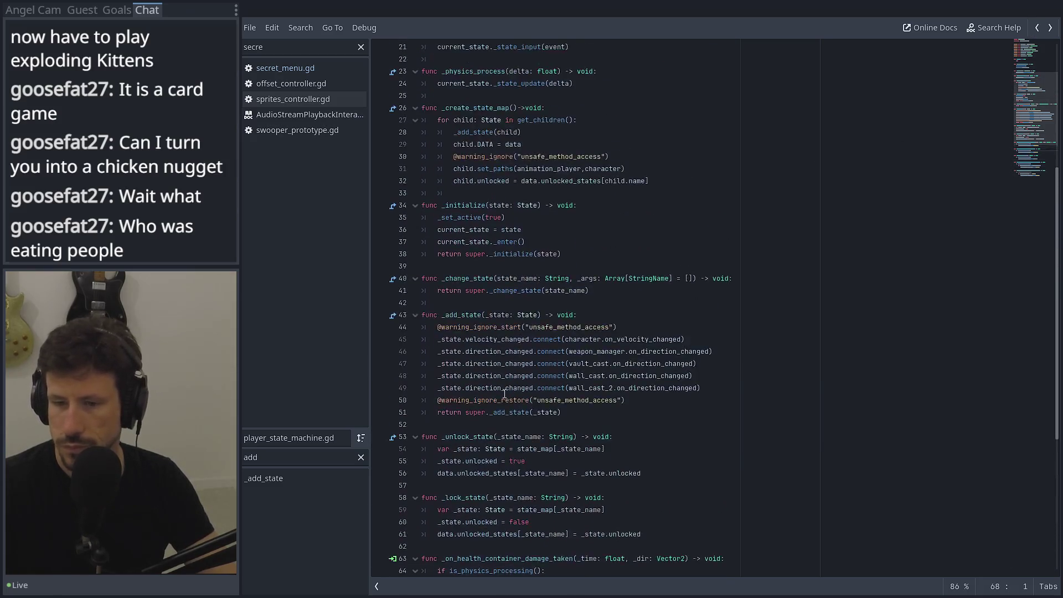
click(1036, 27)
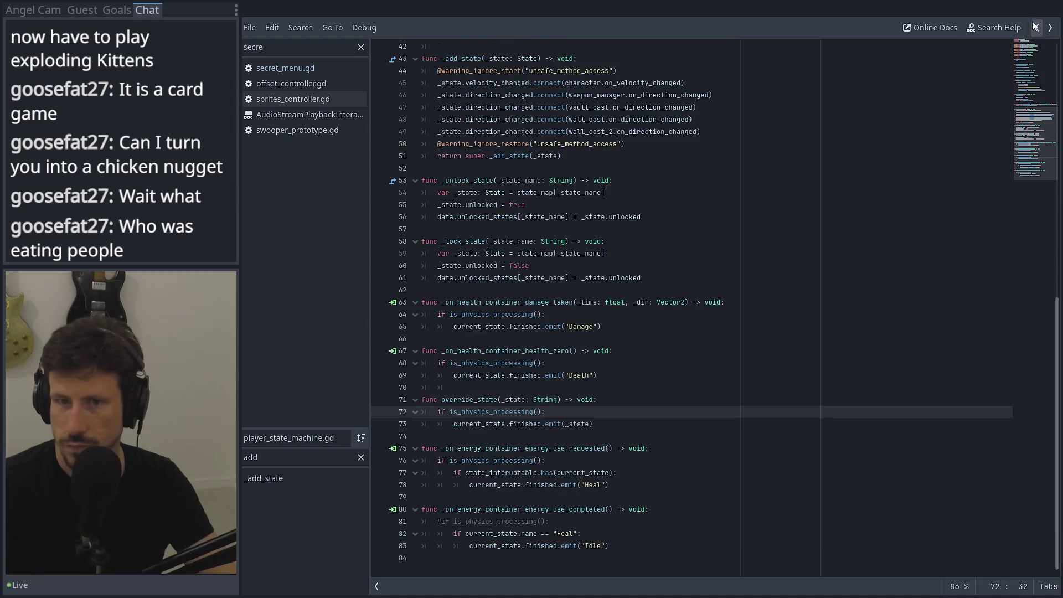
click(310, 71)
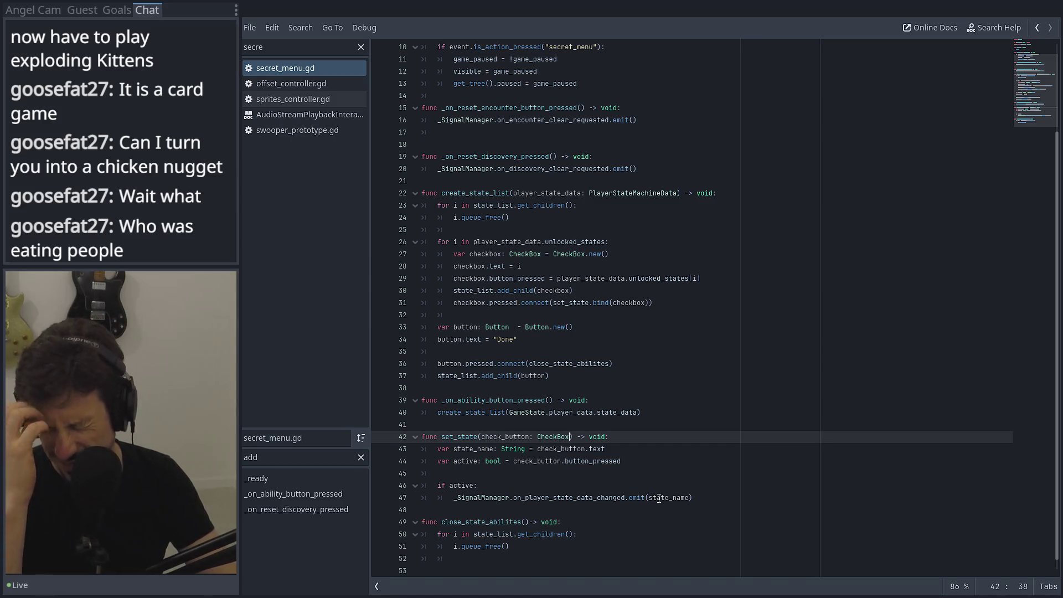
Drop the 'if active:' check in set_state so it always emits on_player_state_data_changed(state_name, active)
click(687, 497)
click(445, 485)
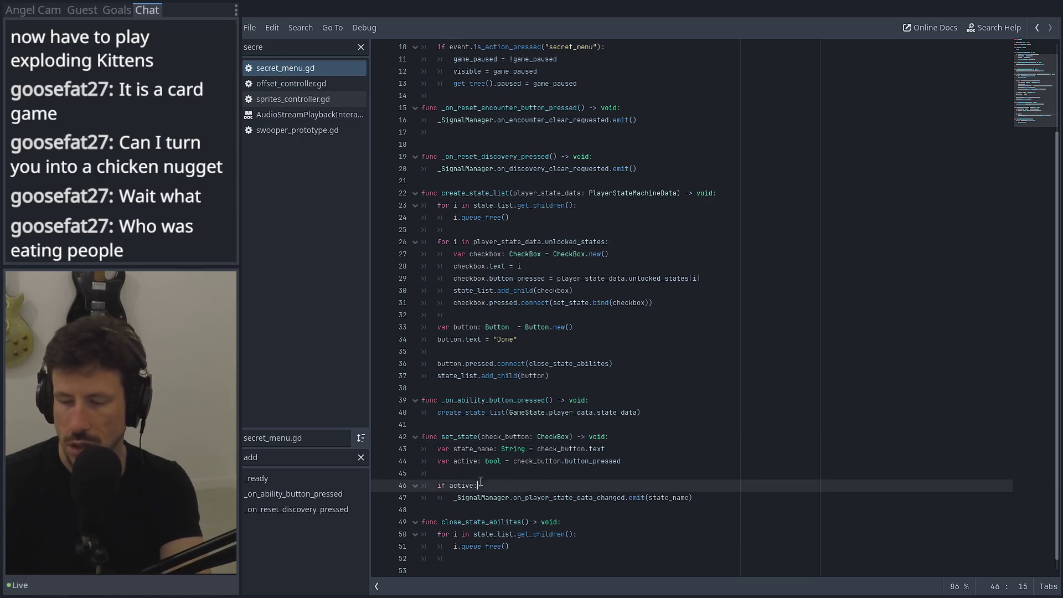
key(ctrl+shift+k)
key(Down)
key(Delete)
click(671, 485)
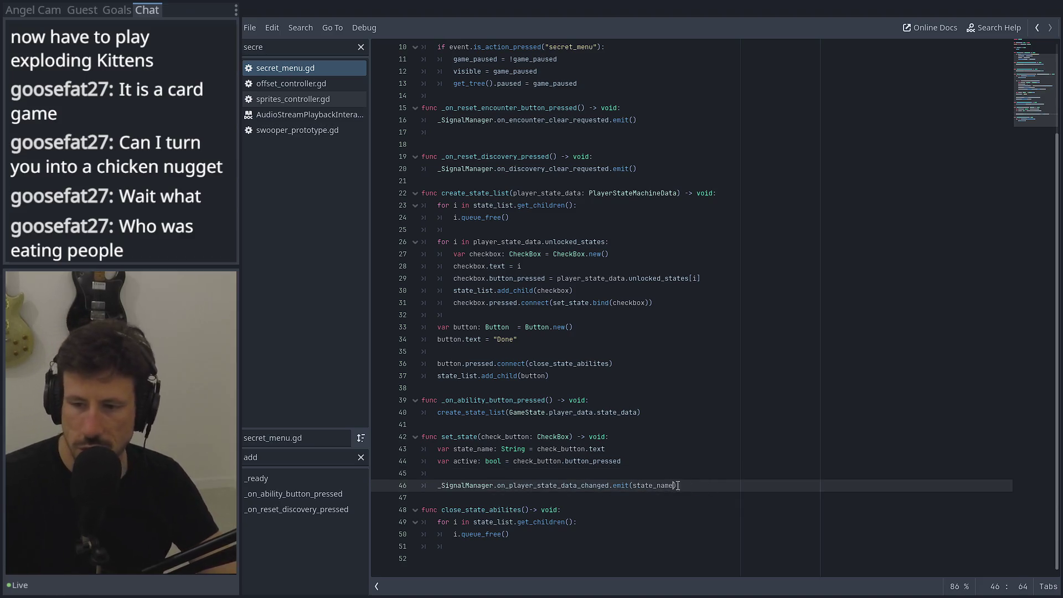
text(, ac)
key(Return)
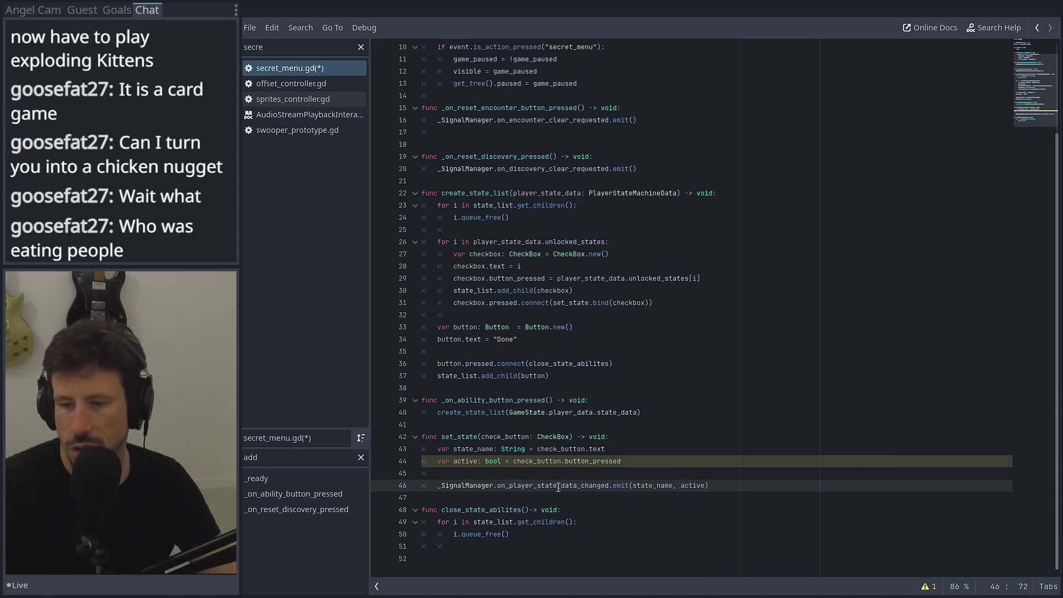
click(287, 49)
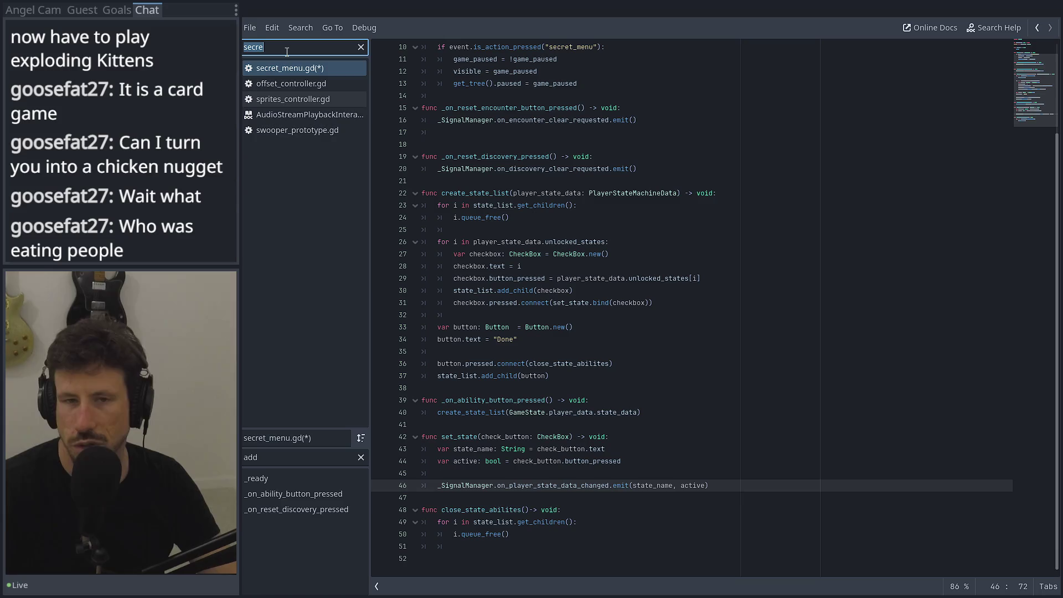
Filter scripts by 'play', open player.gd, and place the caret on line 44 below _physics_process
text(play)
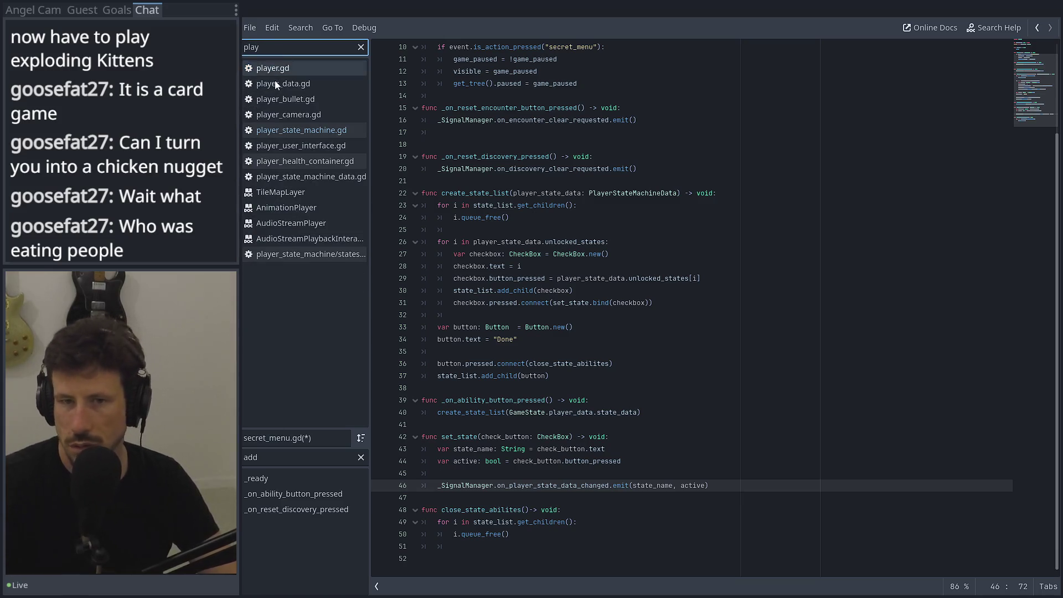
click(282, 66)
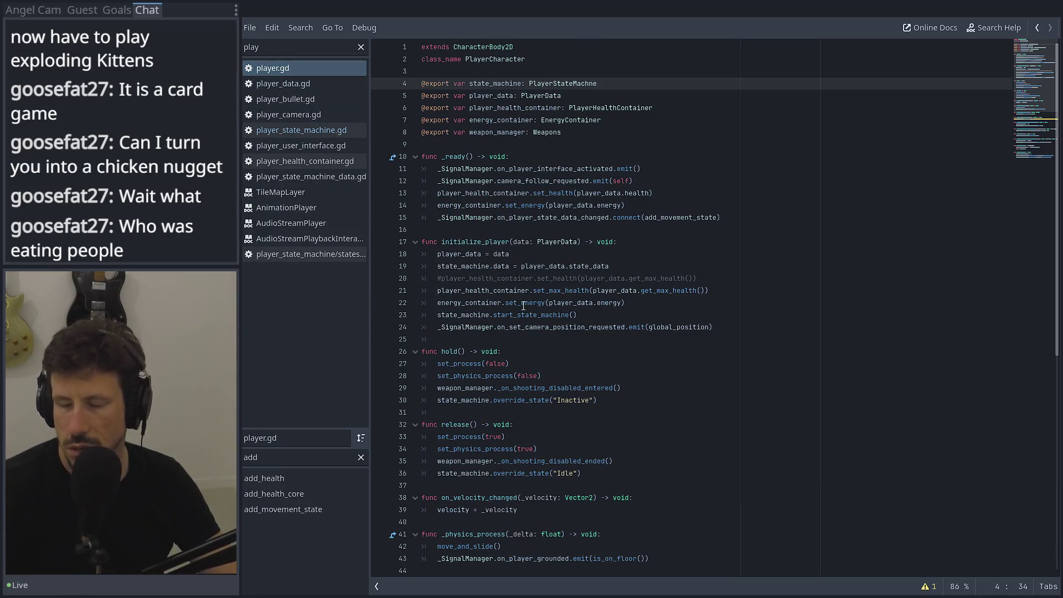
scroll(431, 414, down, 3)
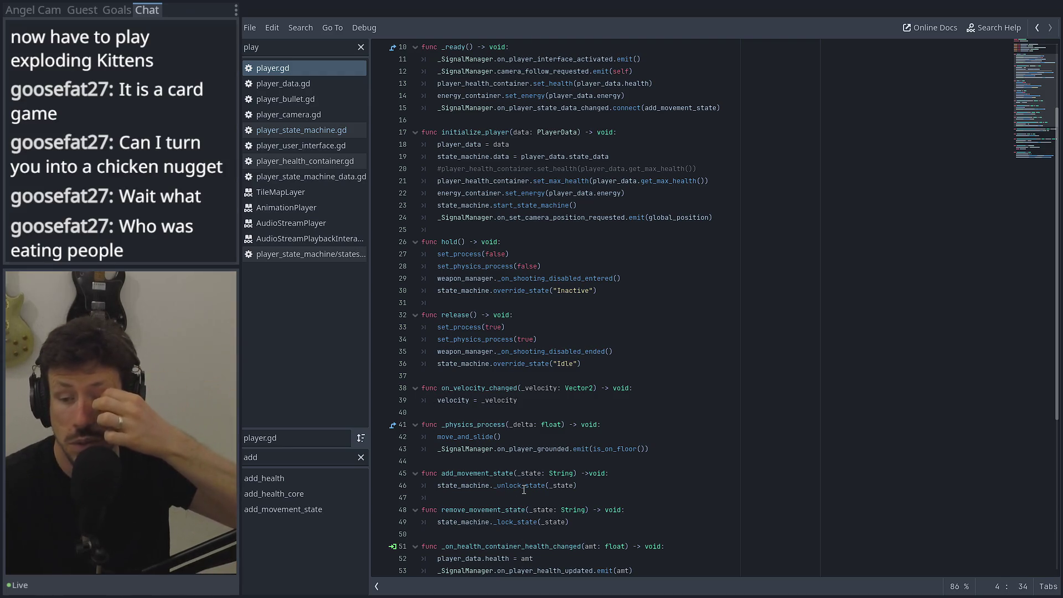
mouse_move(523, 490)
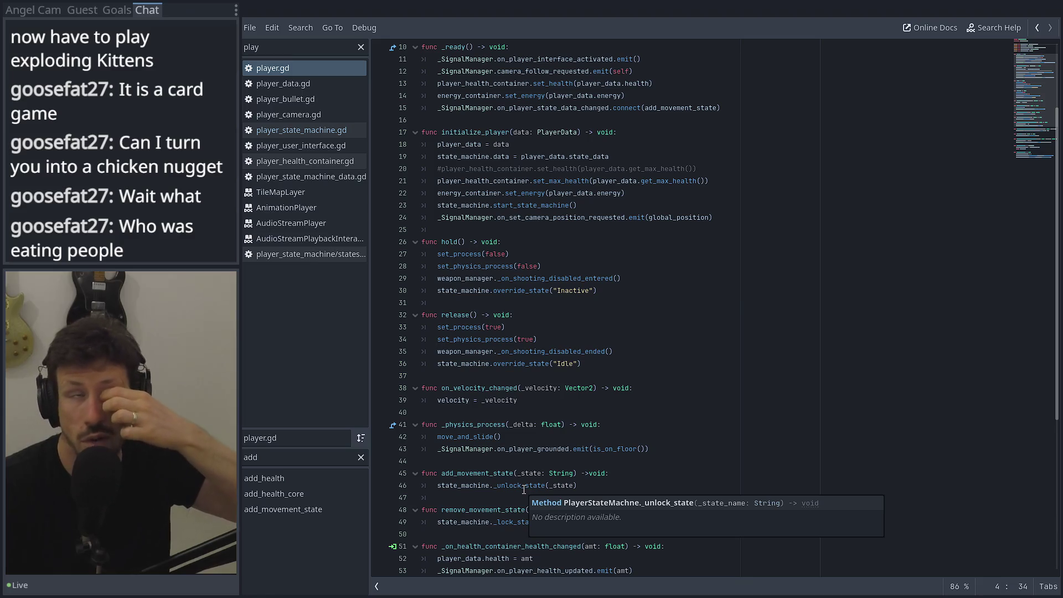
click(498, 461)
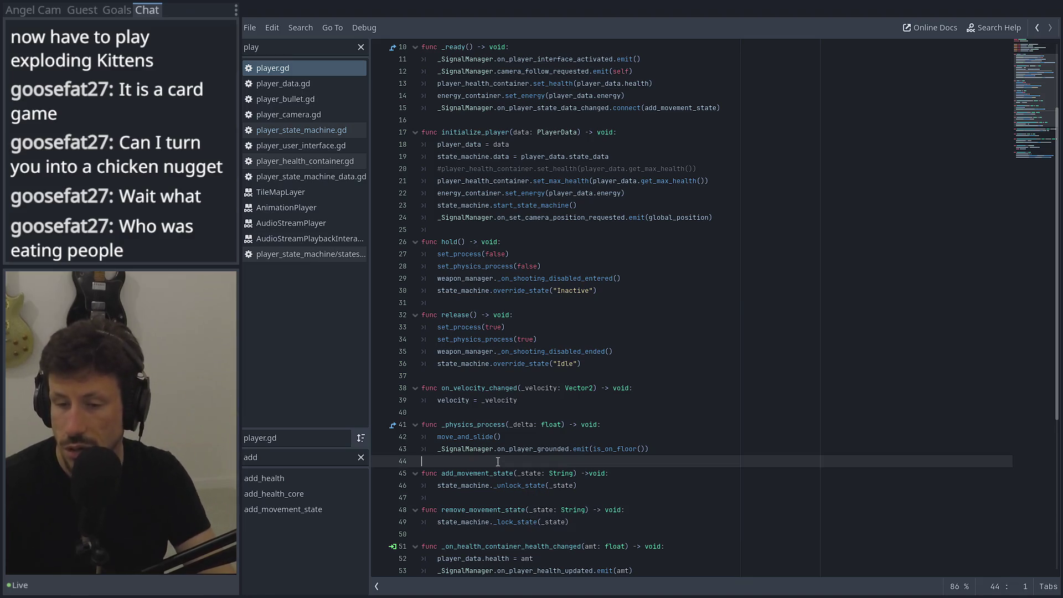
click(486, 231)
click(457, 411)
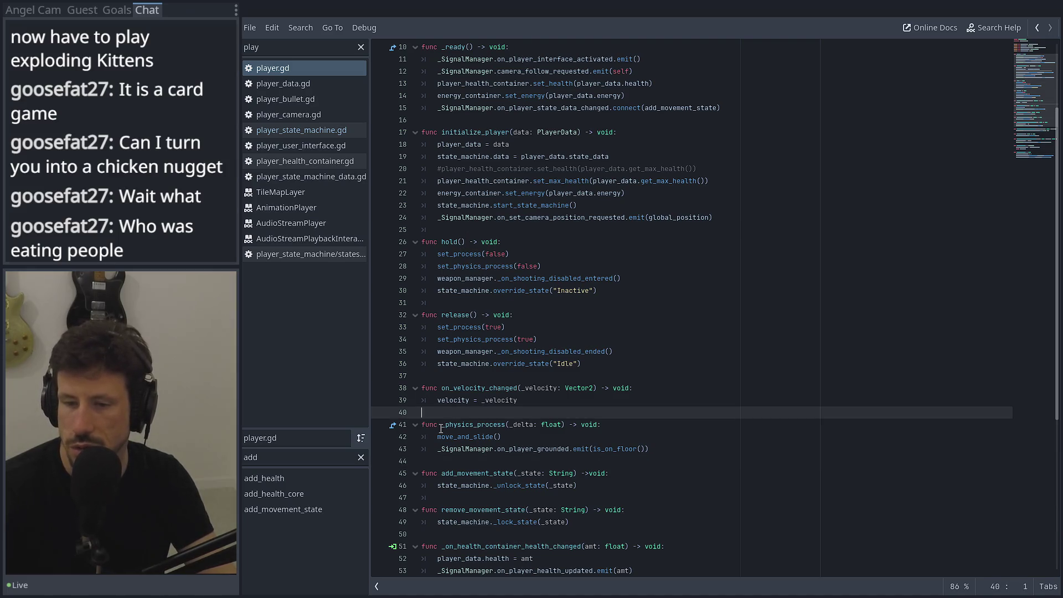
click(430, 459)
Declare func set_movement_state(state: String, active: bool) -> void: in player.gd
key(Return)
key(Return)
key(Up)
text(func )
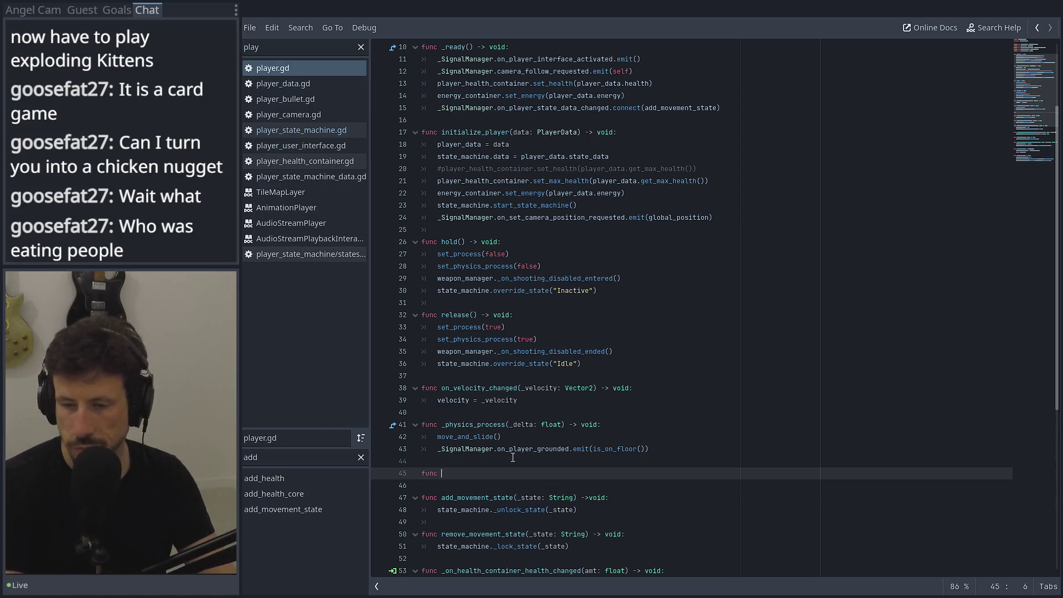
text(set_s)
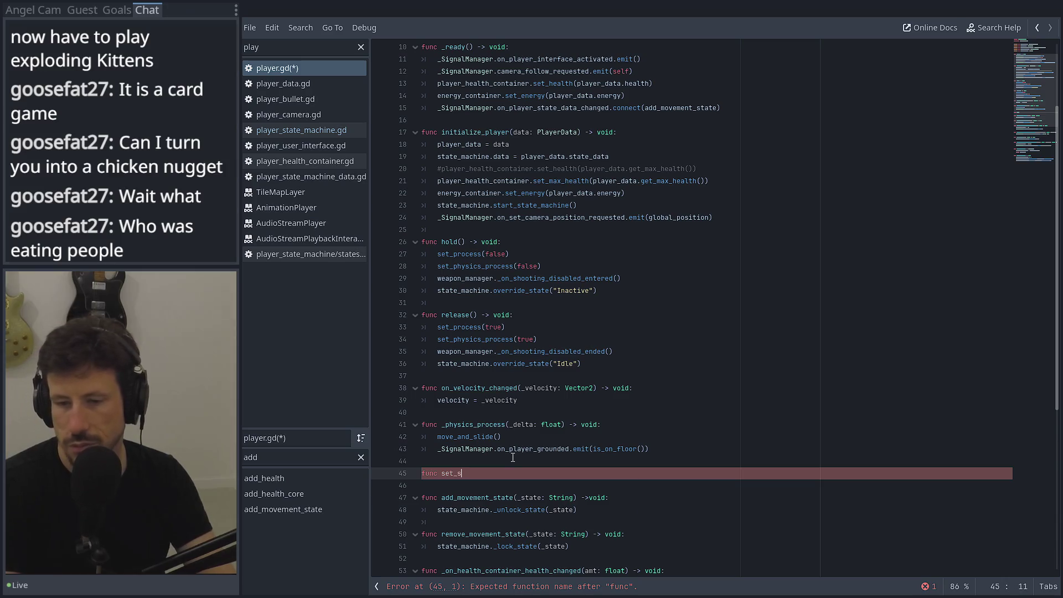
key(BackSpace)
text(movement_)
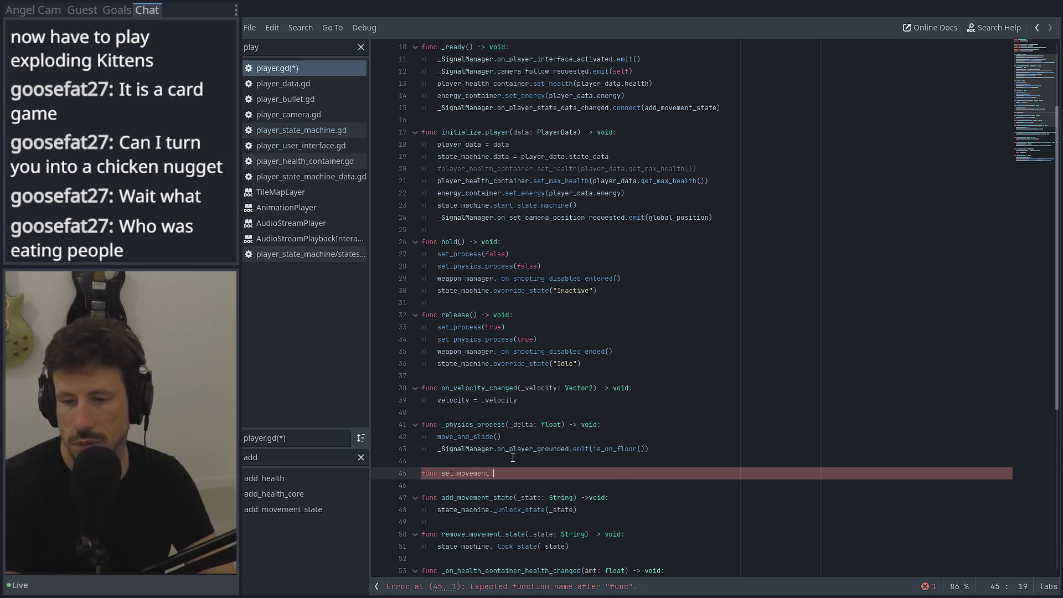
text(state()
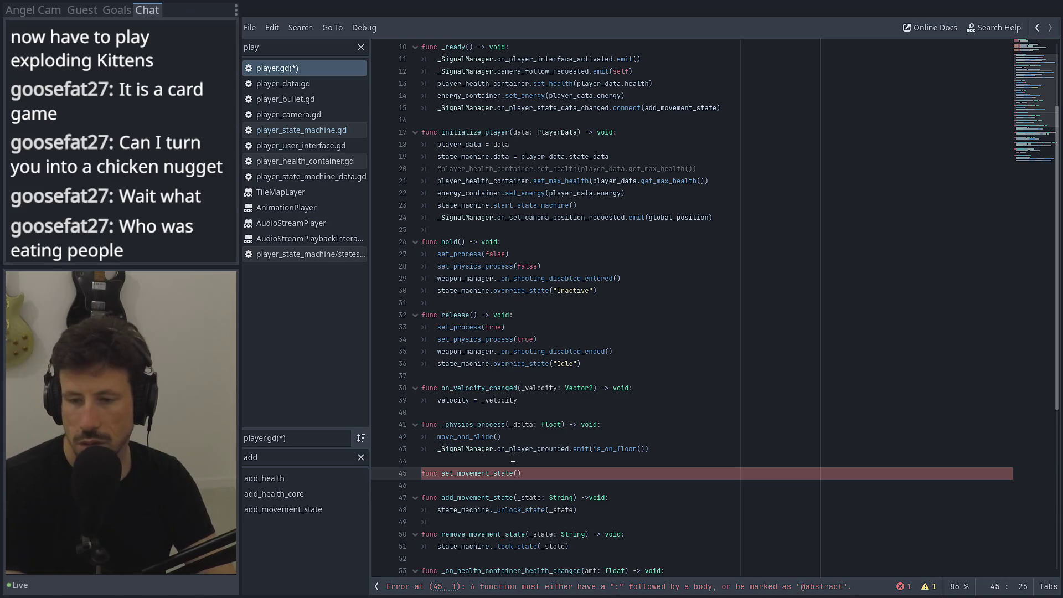
text(_statye)
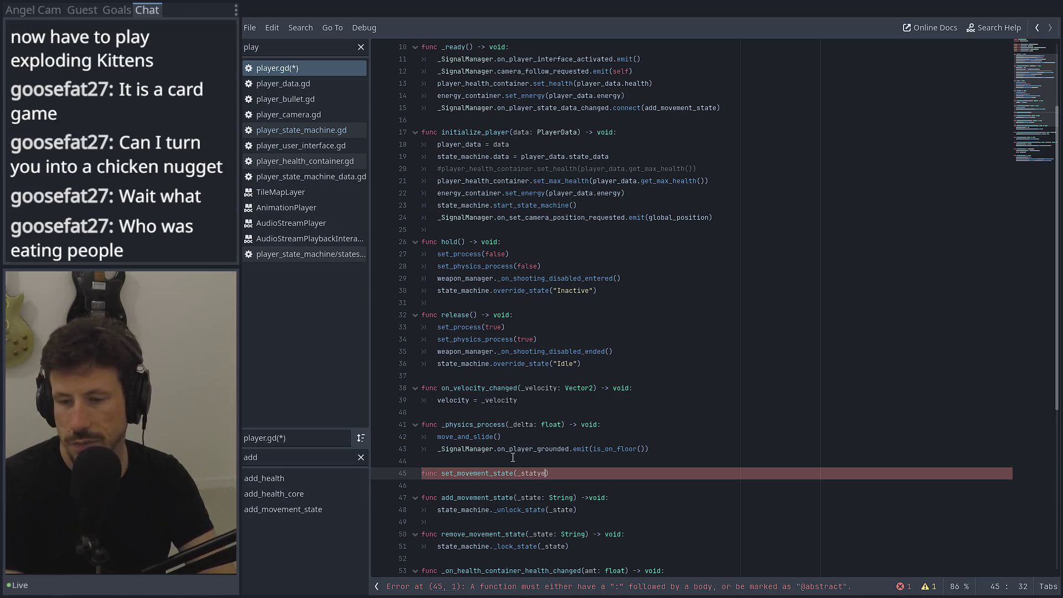
text(: String)
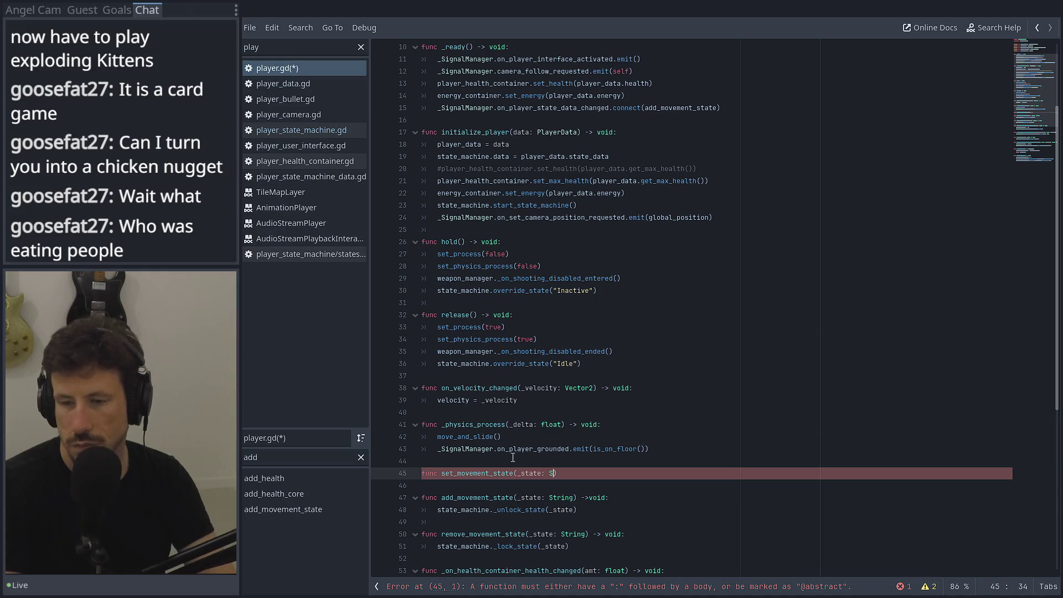
text(, )
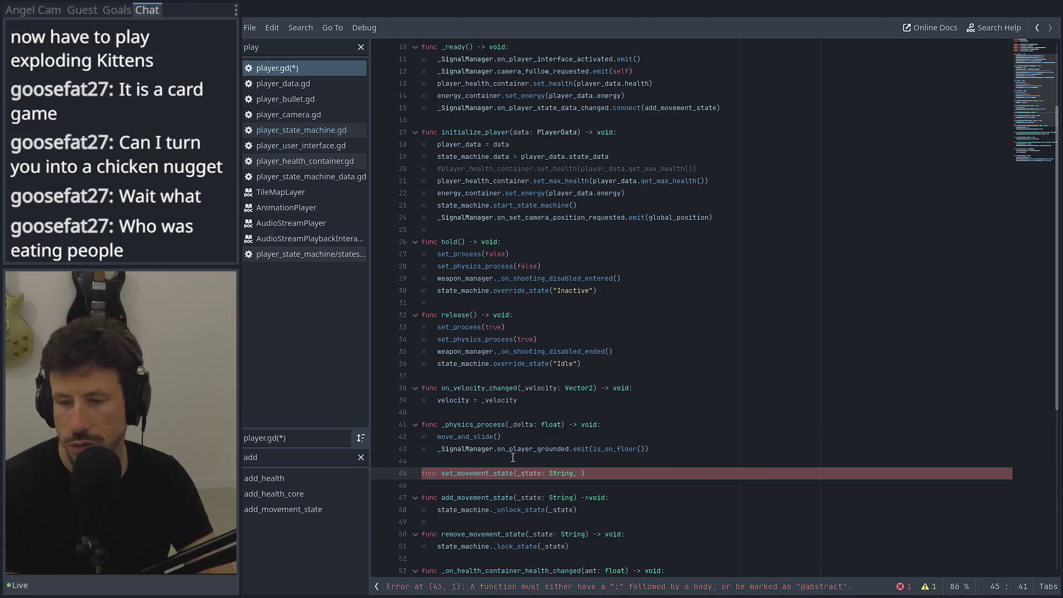
text(active: bo)
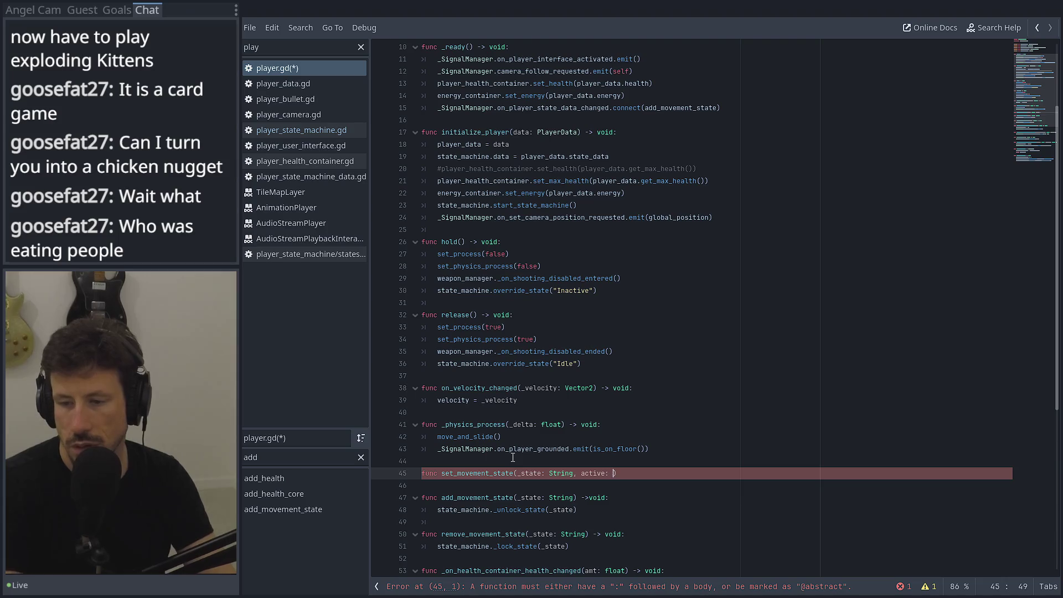
text(ol)
key(BackSpace)
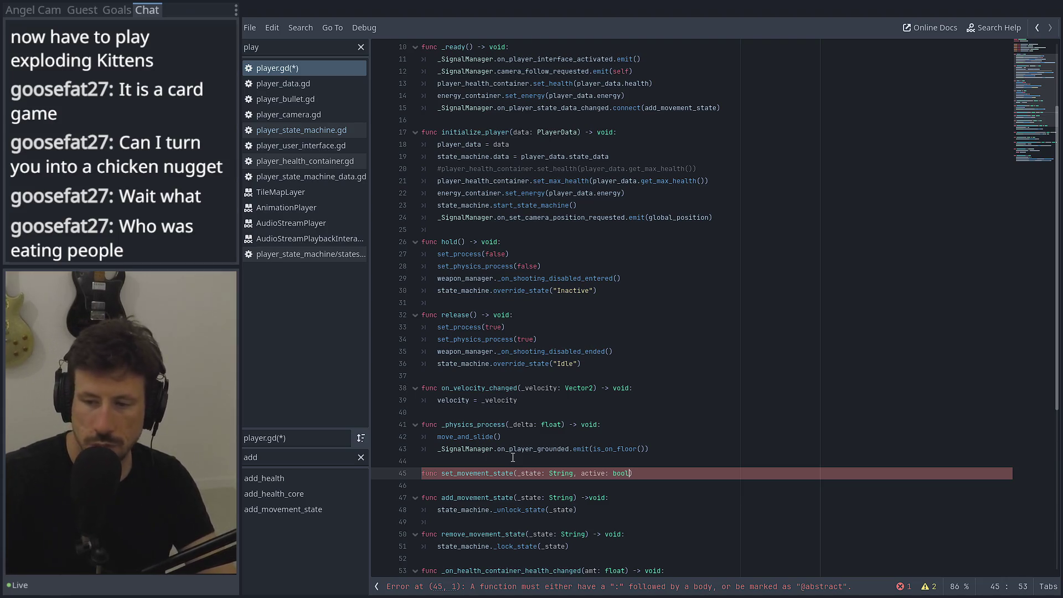
key(Right)
text(-> void)
key(Return)
key(BackSpace)
text(:)
key(Return)
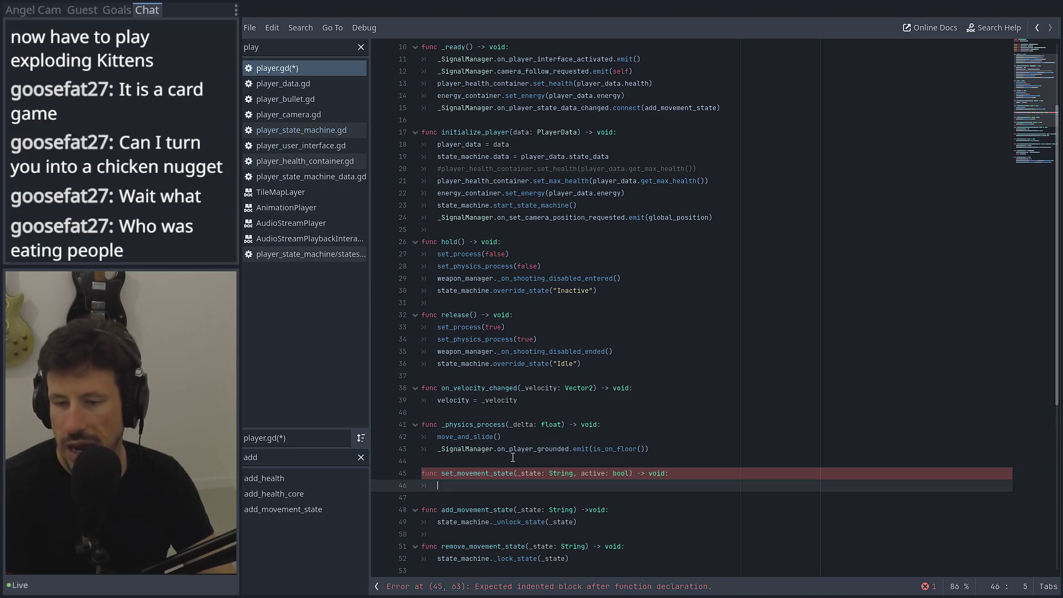
Add an 'if active:' branch that calls add_movement_state(state)
text(if active:)
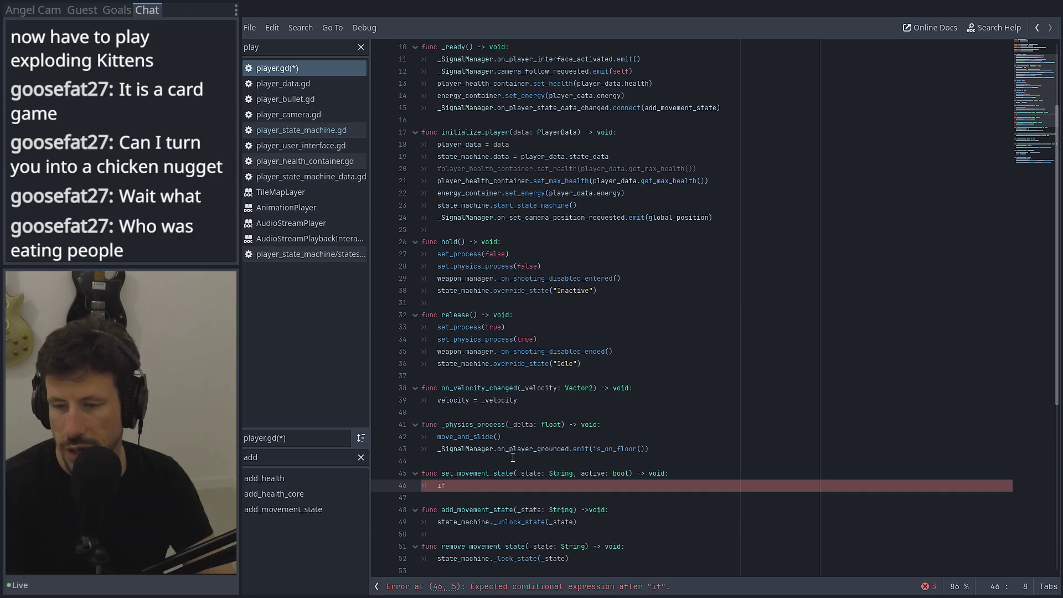
key(Return)
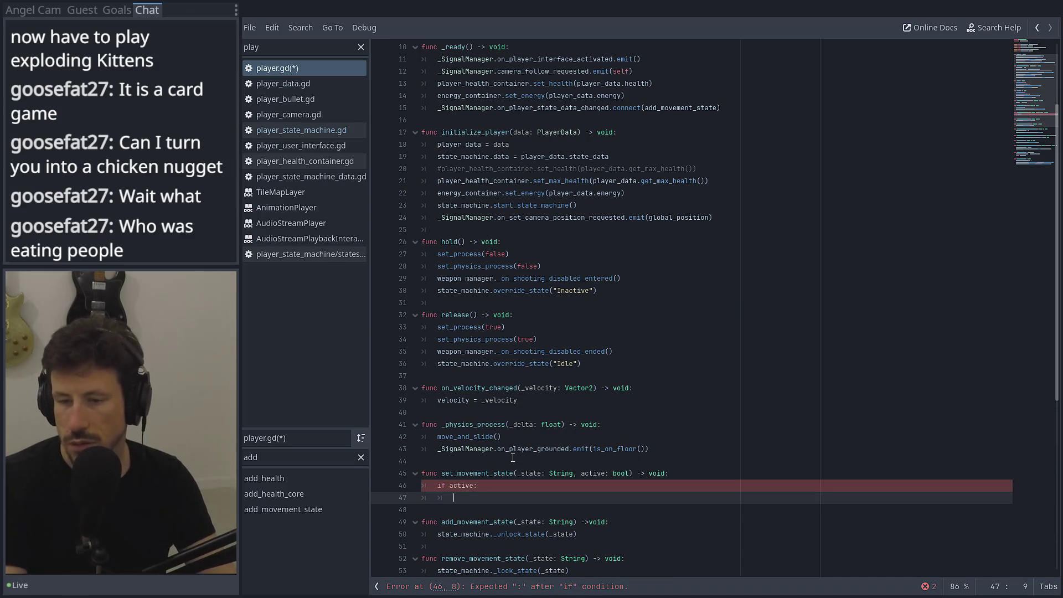
text(ad)
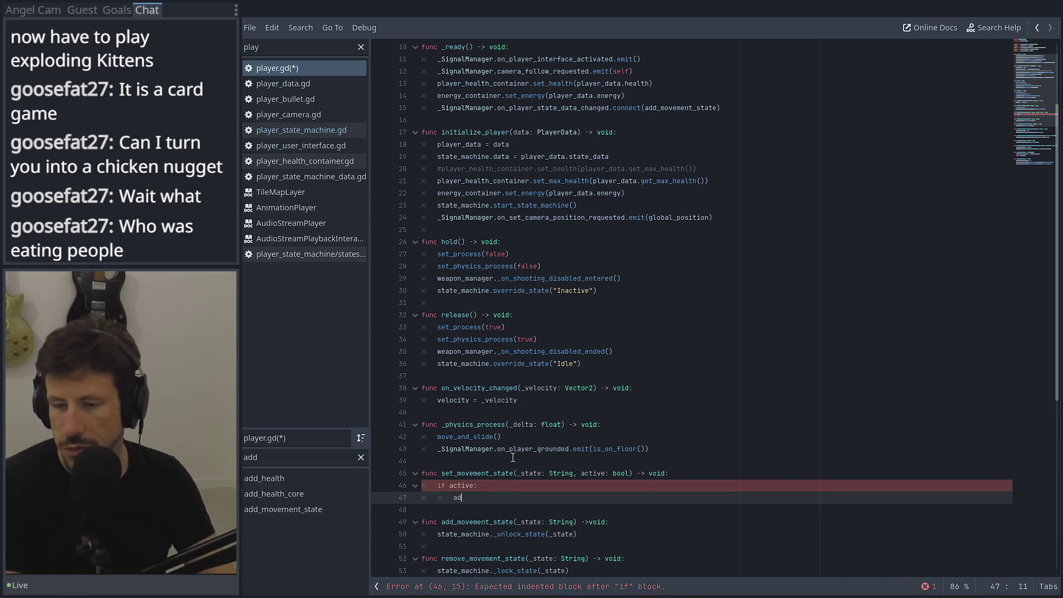
text(d_m)
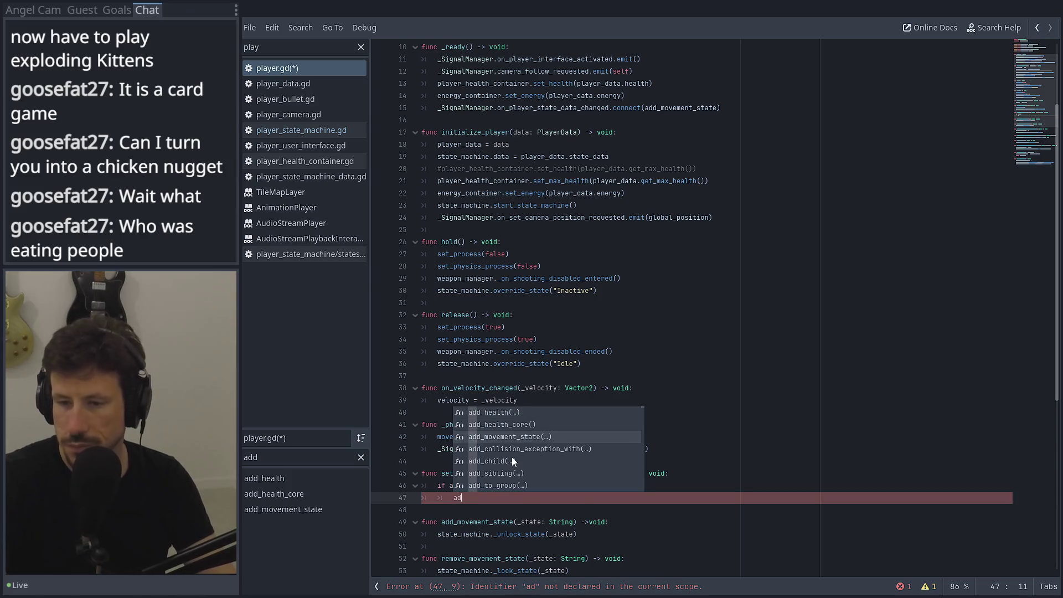
key(Return)
text(\)
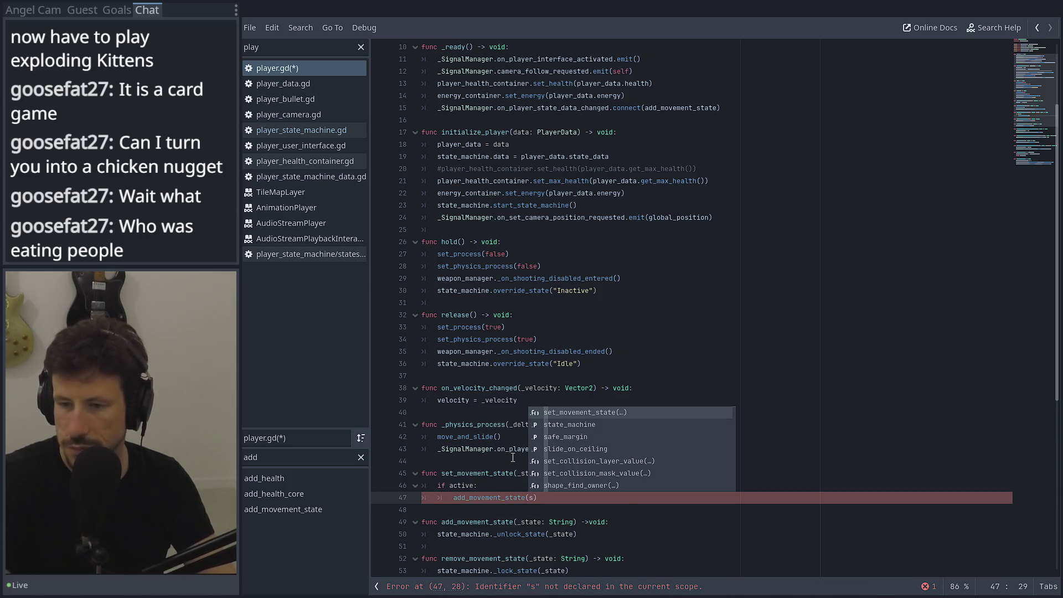
key(BackSpace)
text(_state)
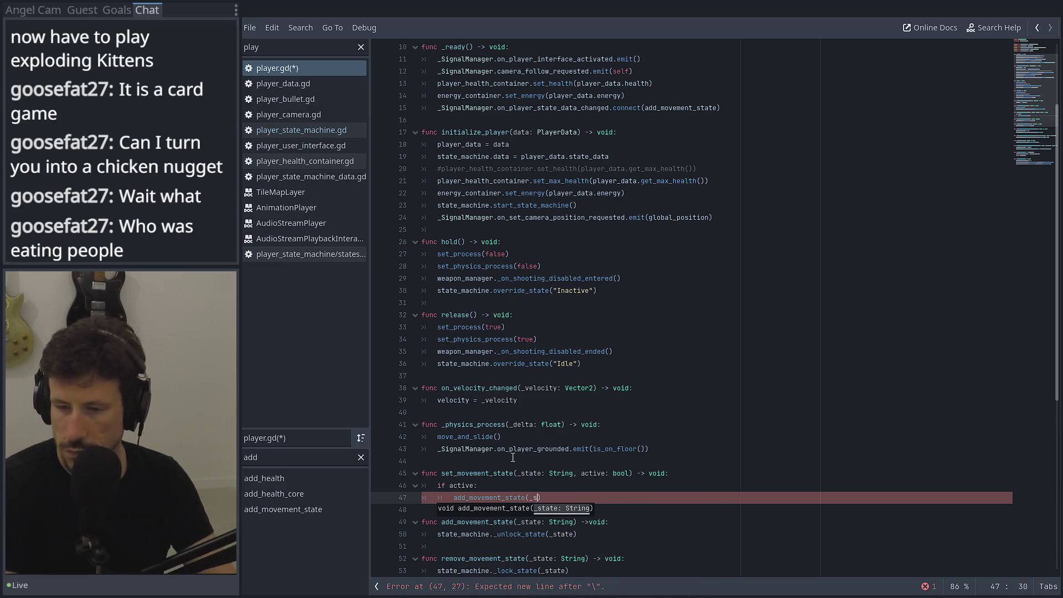
text())
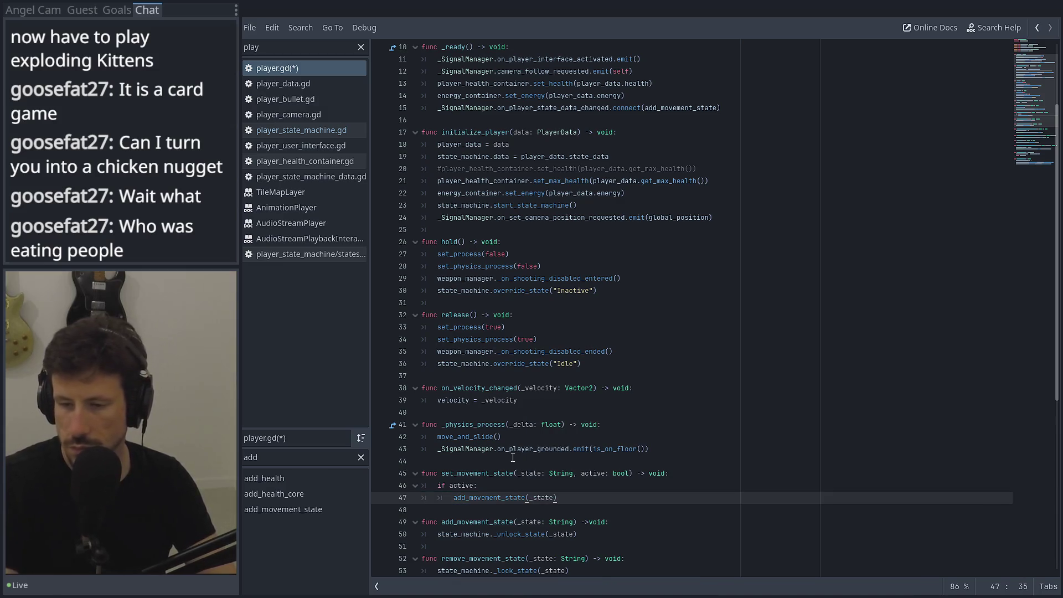
click(522, 474)
double_click(524, 474)
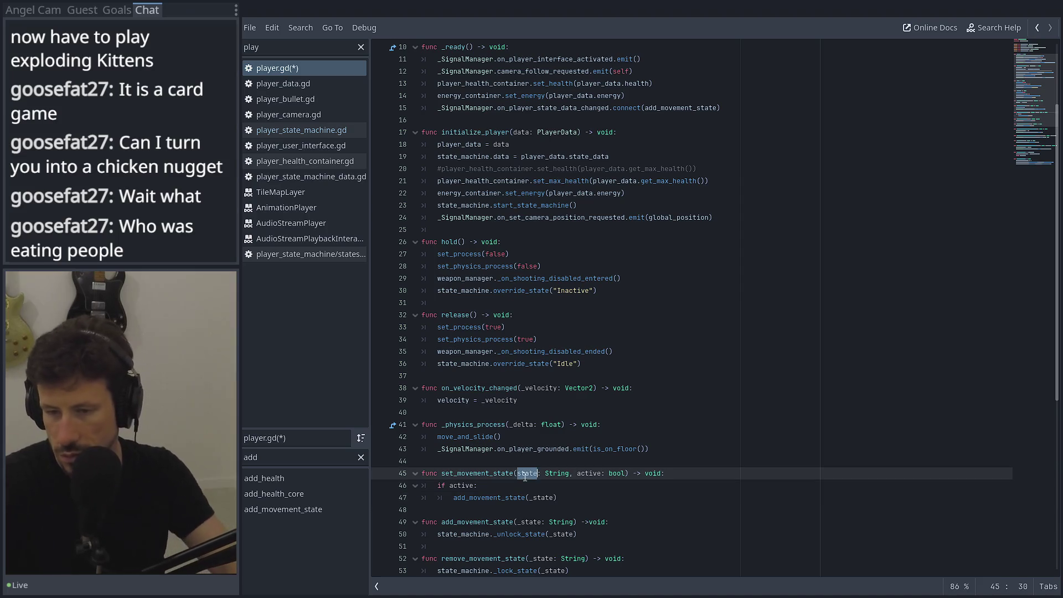
click(532, 497)
key(BackSpace)
click(568, 497)
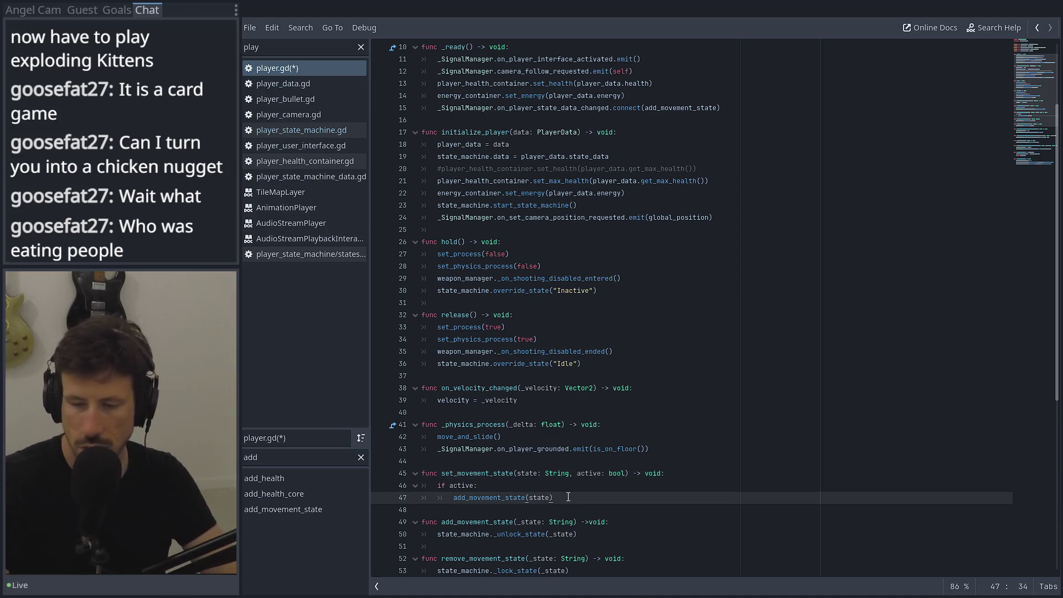
Add an else branch calling remove_movement_state(state) and save player.gd
key(Return)
key(BackSpace)
text(else:)
key(Return)
text(remo)
key(Return)
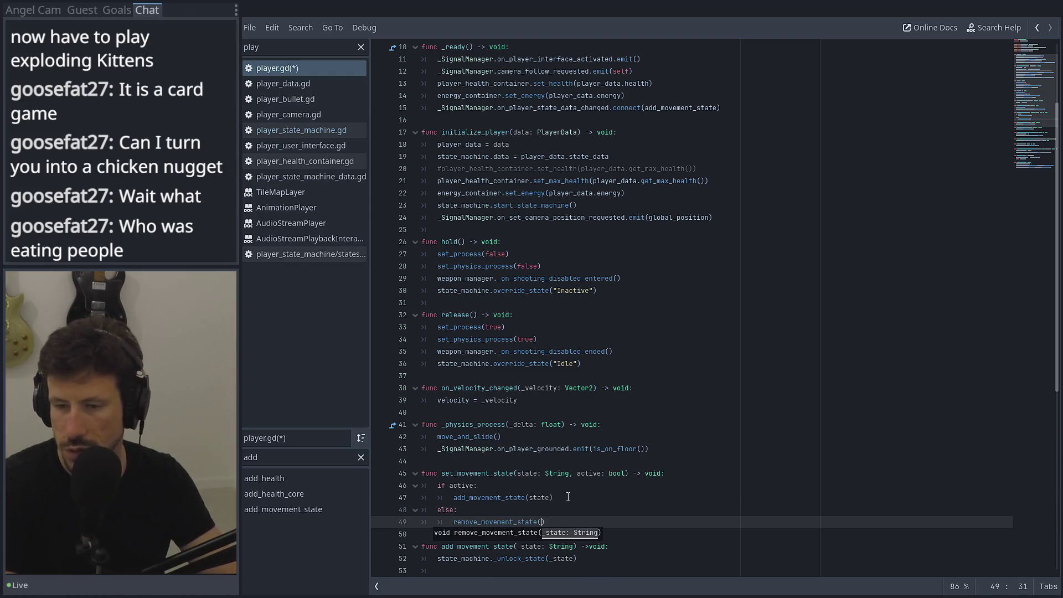
text(state)
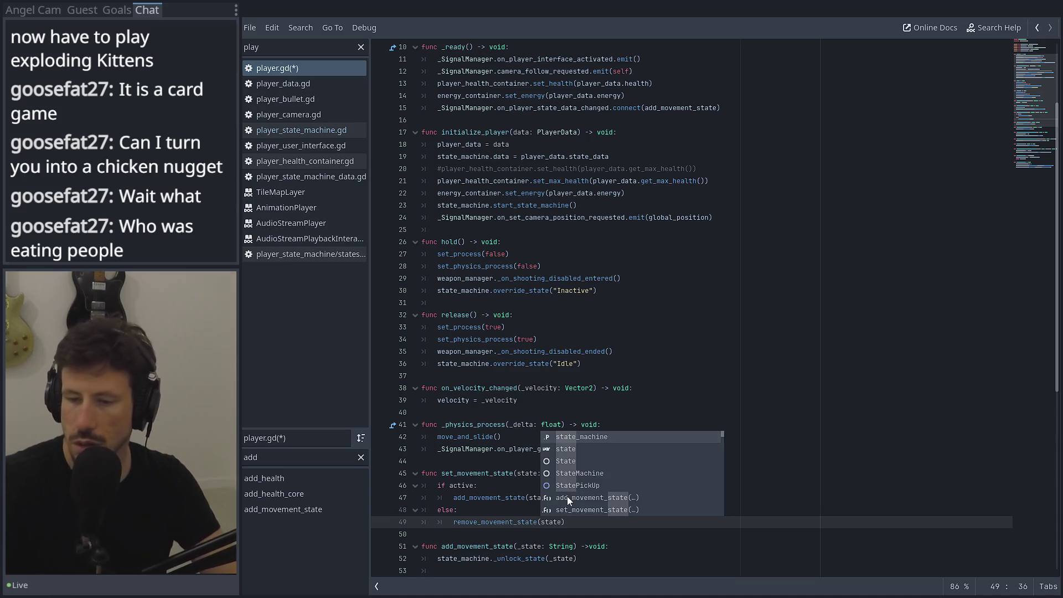
click(500, 506)
key(ctrl+s)
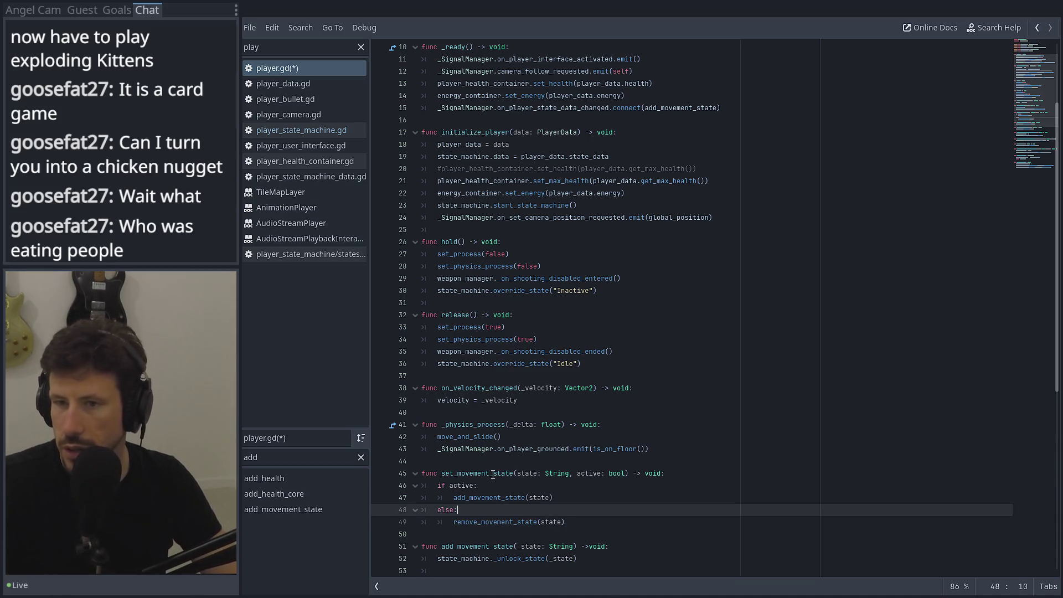
Connect on_player_state_data_changed to set_movement_state instead of add_movement_state, and save
click(560, 254)
click(567, 217)
double_click(568, 217)
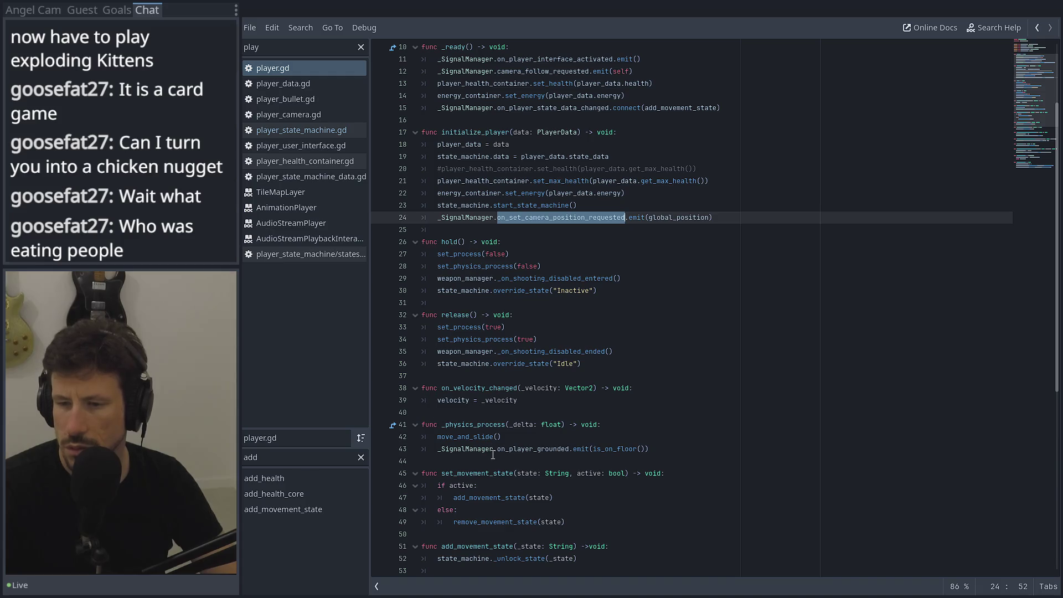
double_click(486, 474)
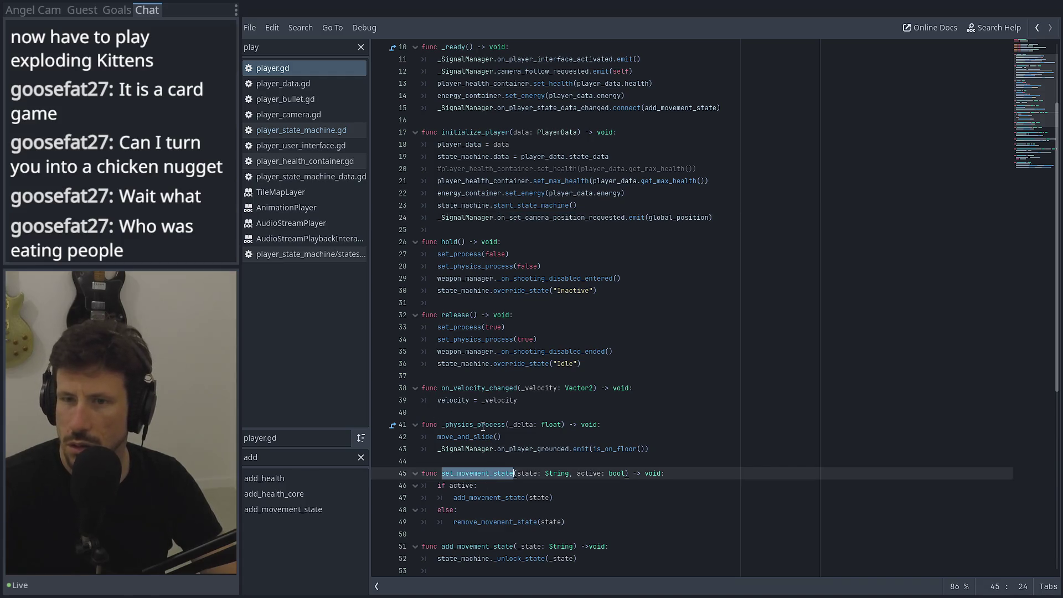
double_click(535, 107)
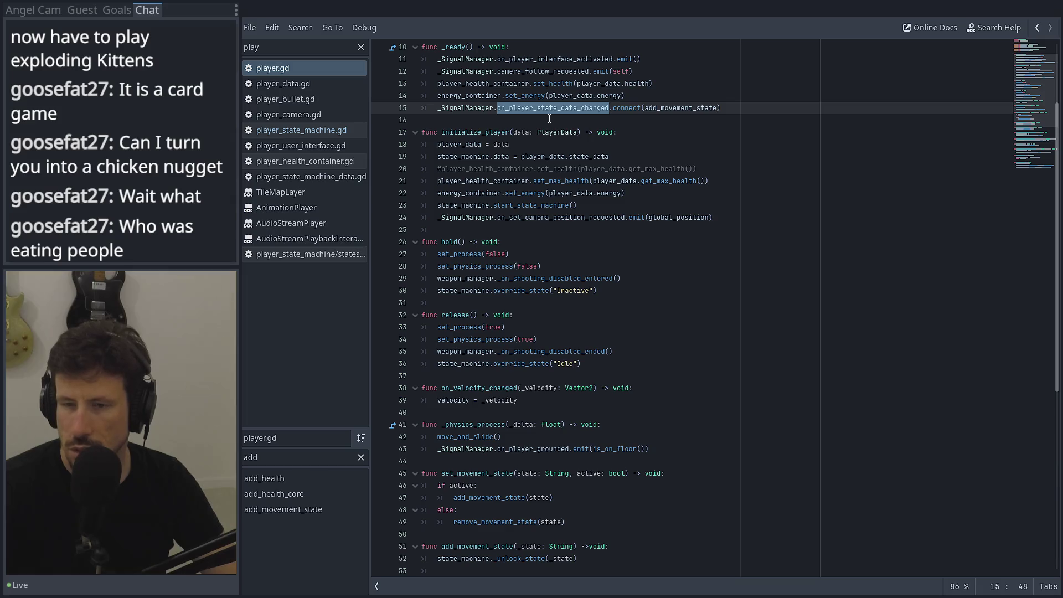
double_click(672, 107)
text(set_movement_state)
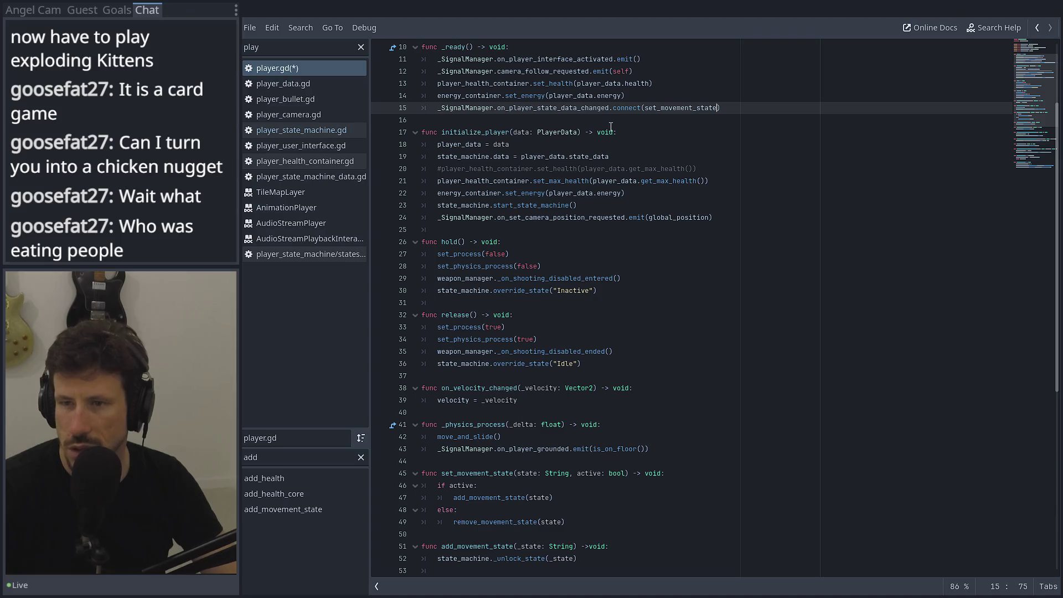
key(ctrl+s)
ctrl+click(502, 111)
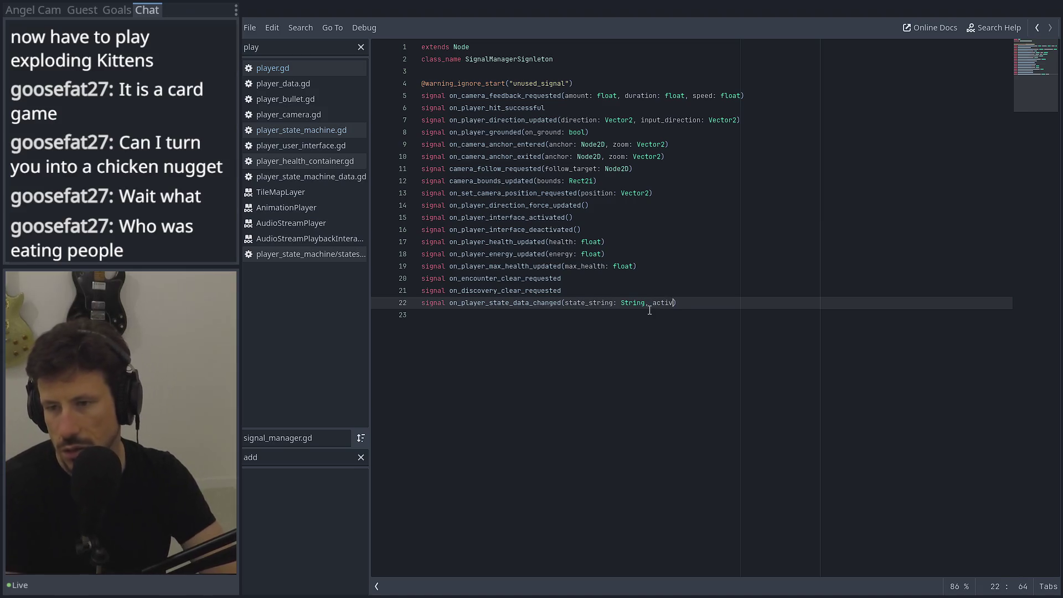
Finish typing active: bool as the signal's second parameter and return to the 2D view
key(BackSpace)
text(ool)
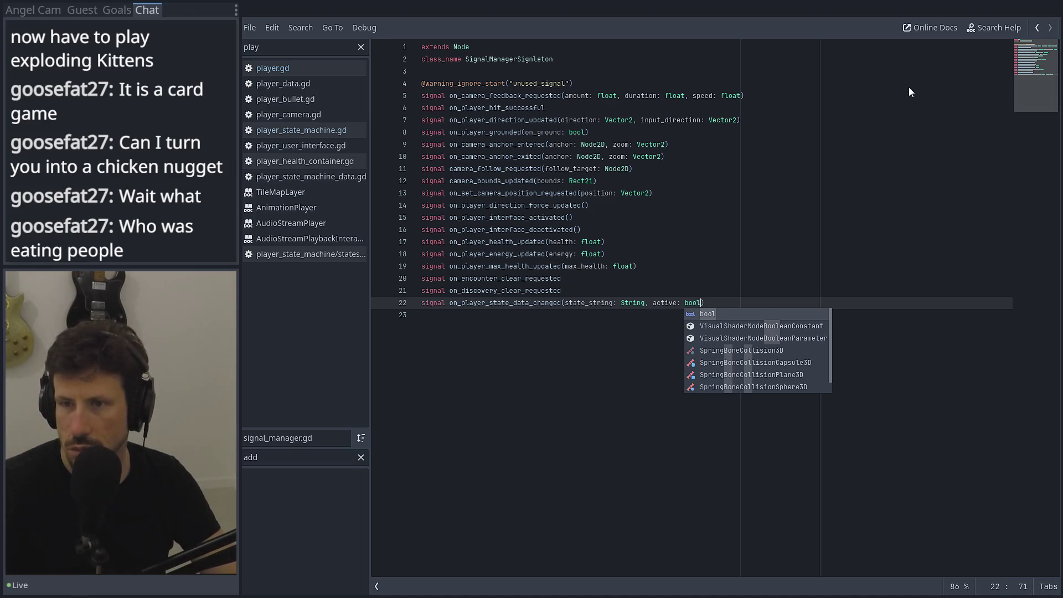
key(ctrl+F1)
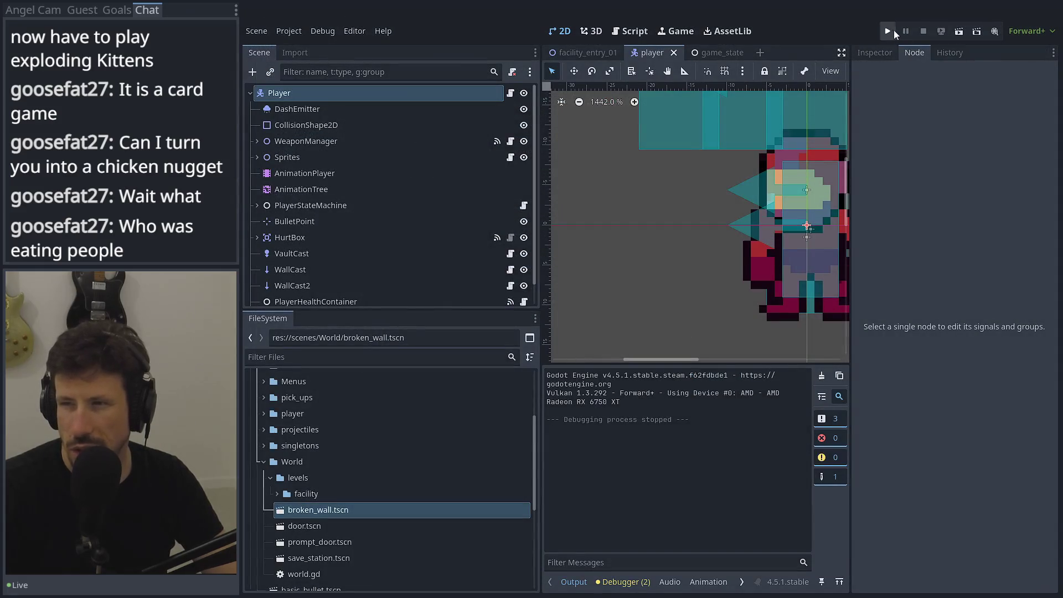
Run the game, continue the save, and untick Dash in the debug ability list
click(890, 31)
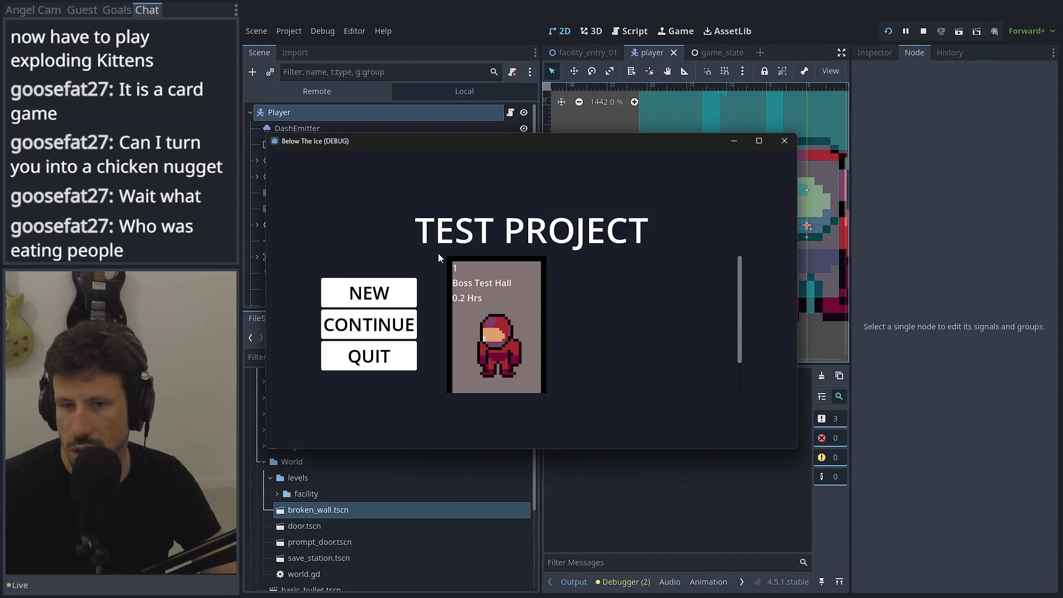
click(484, 332)
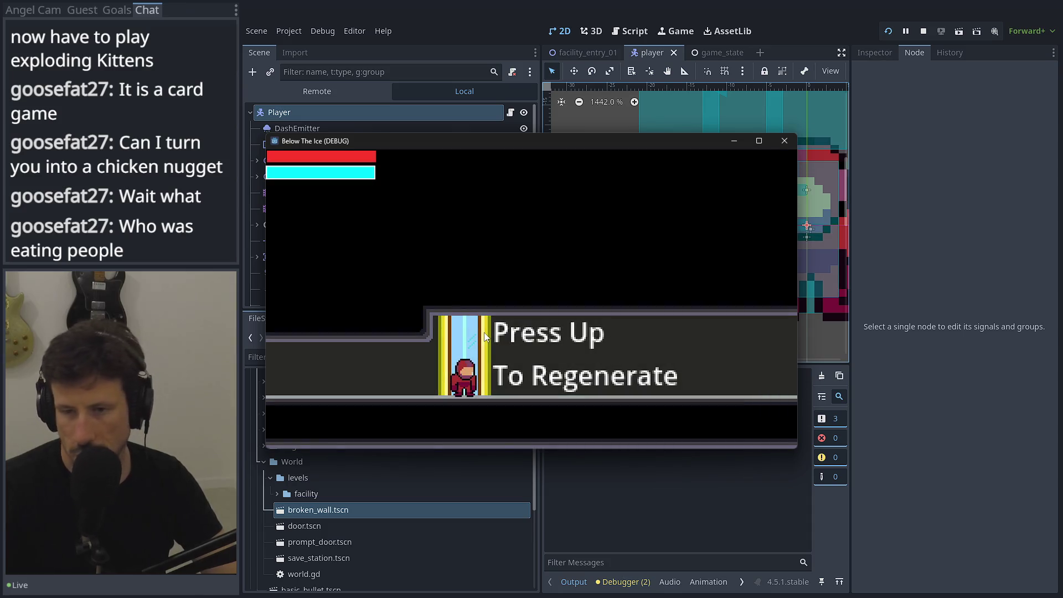
key(Escape)
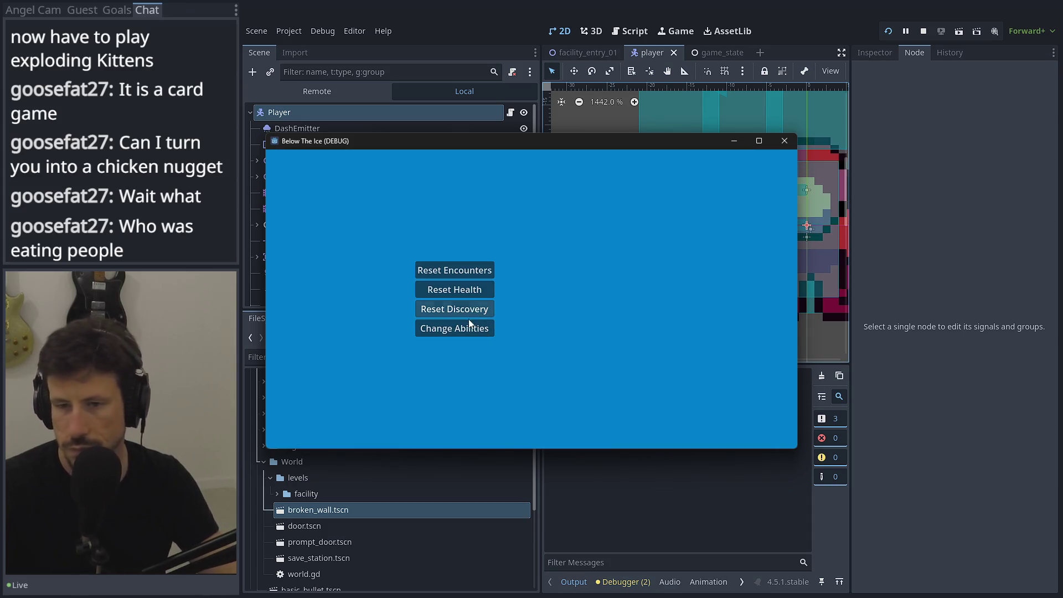
click(462, 329)
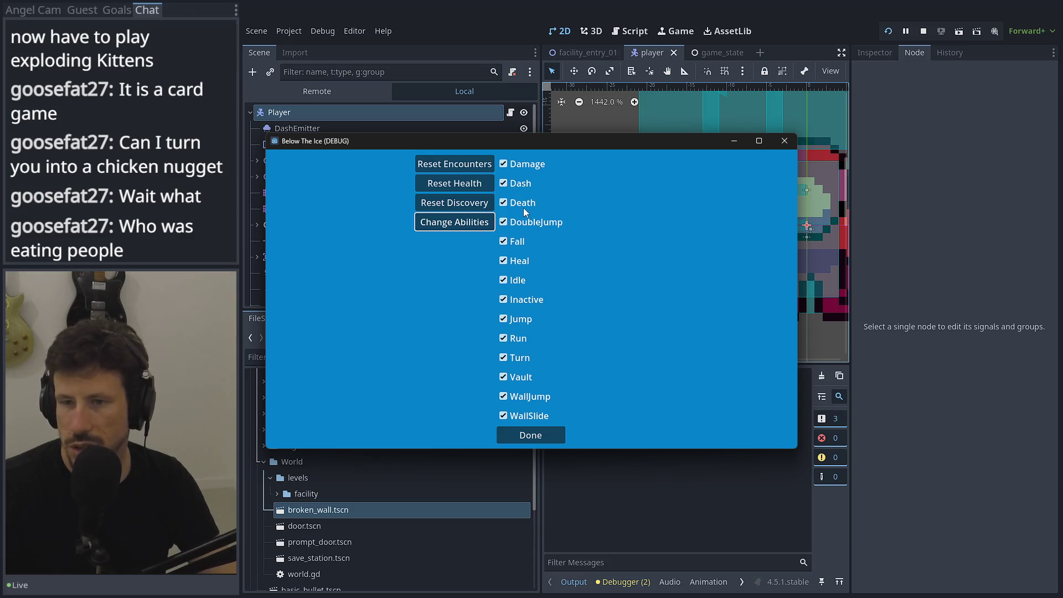
click(520, 183)
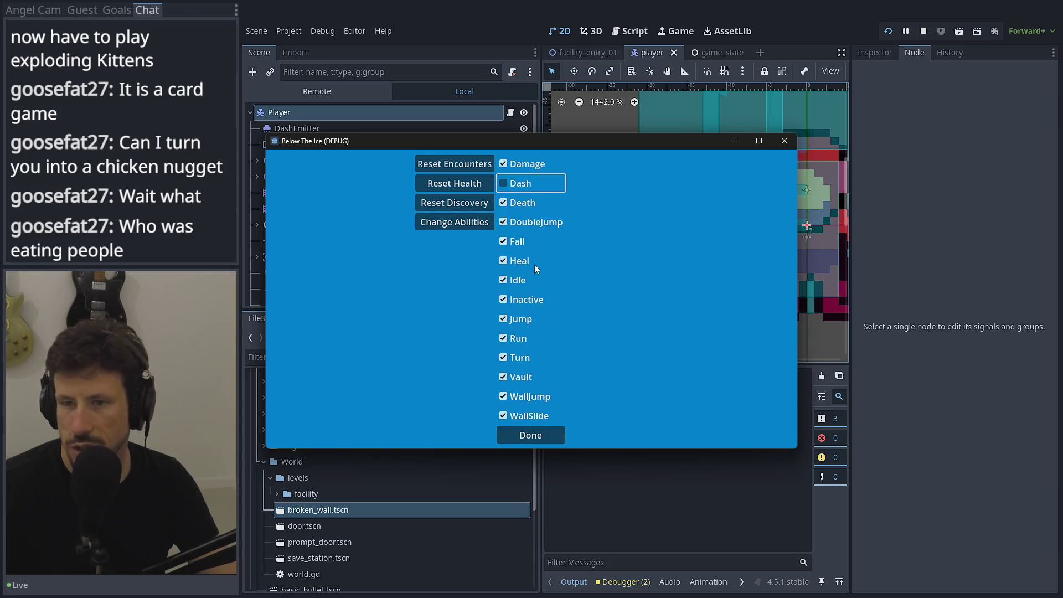
click(530, 434)
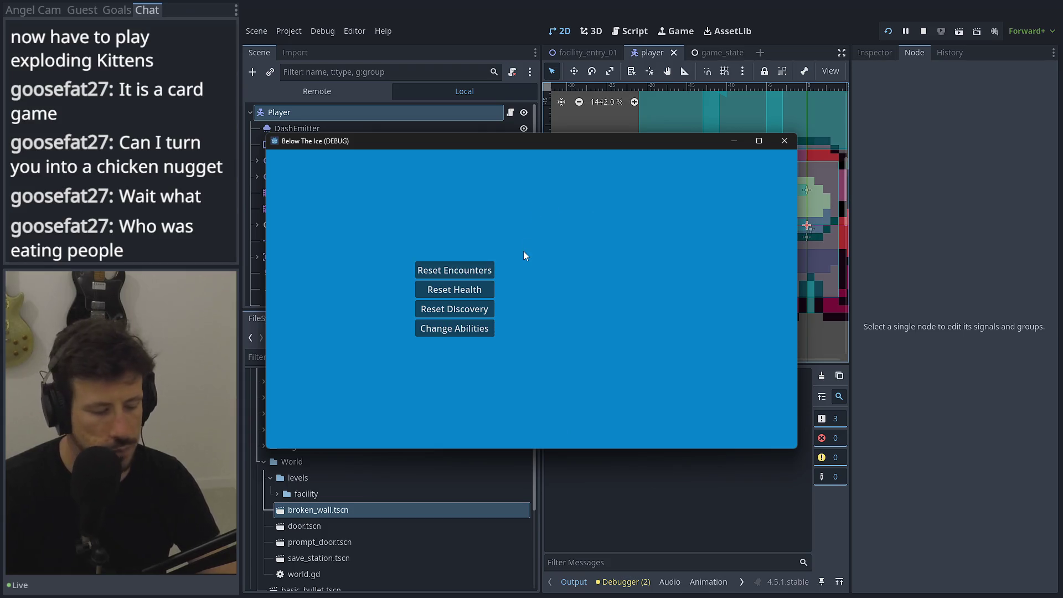
key(Escape)
Walk right and left and jump, then reopen the Change Abilities list
key(Right)
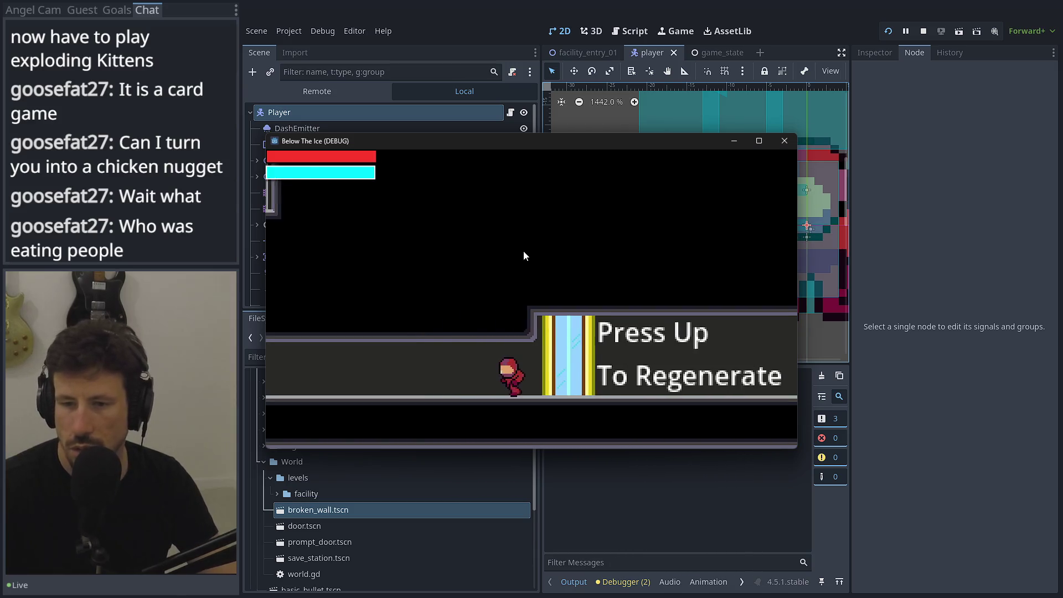
key(Left)
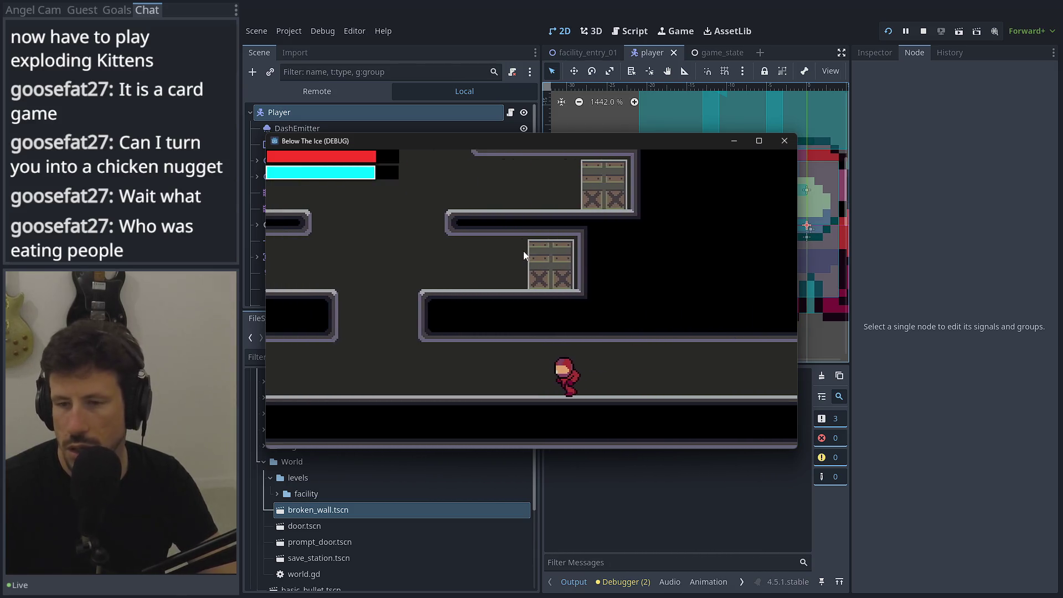
key(space)
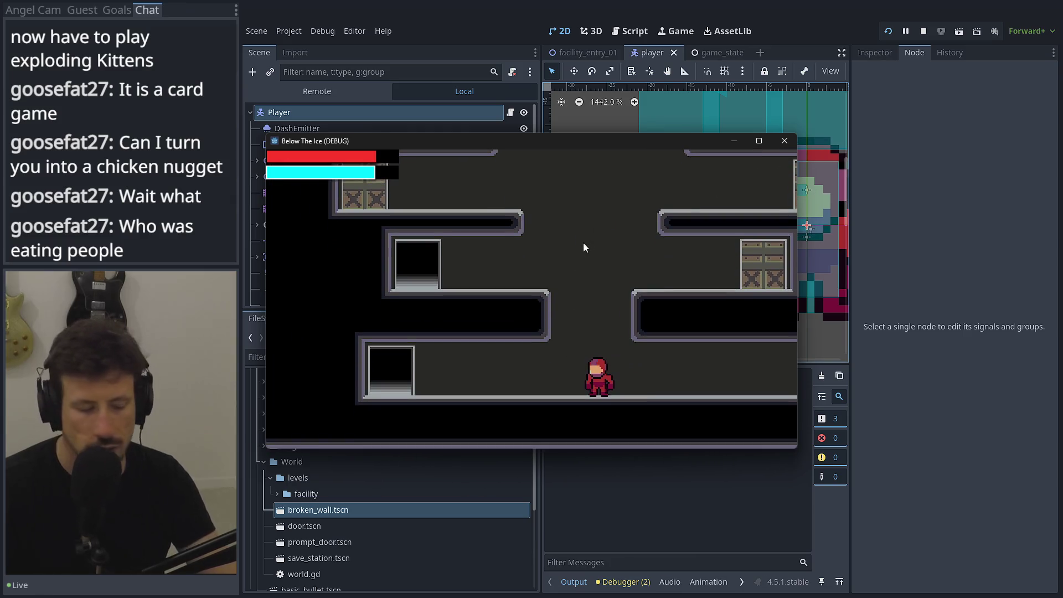
key(Escape)
click(466, 331)
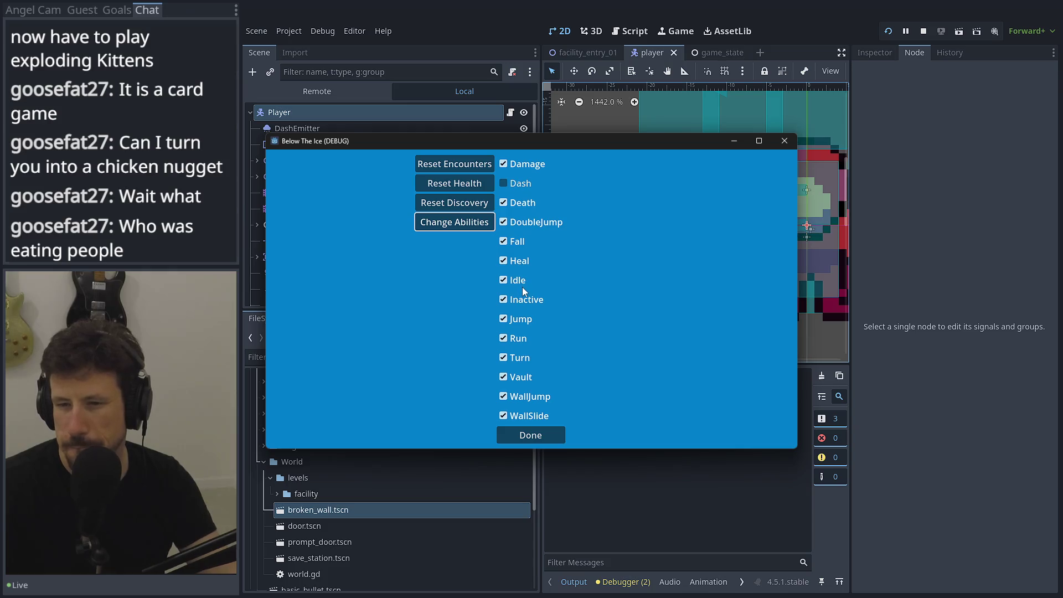
Untick Jump, DoubleJump, WallJump and WallSlide, toggling Vault as well, then click Done
click(517, 321)
click(516, 321)
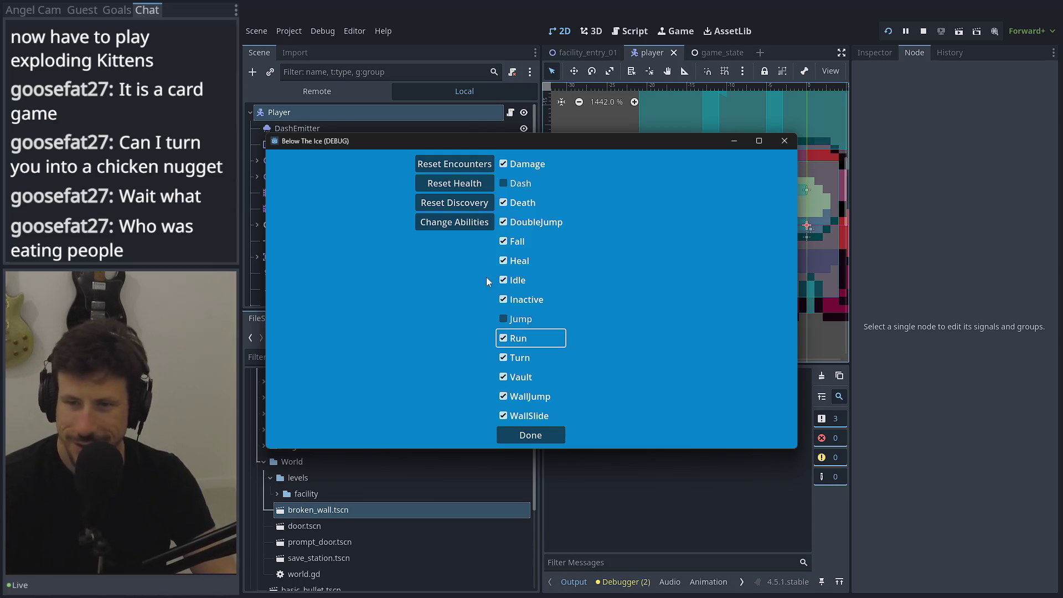
click(523, 222)
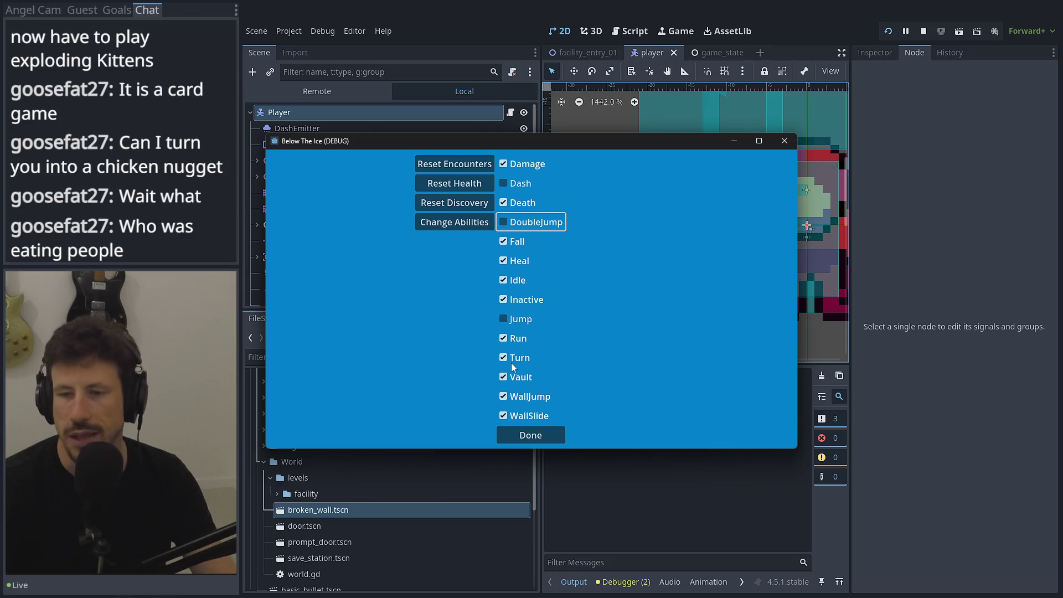
click(513, 397)
click(515, 416)
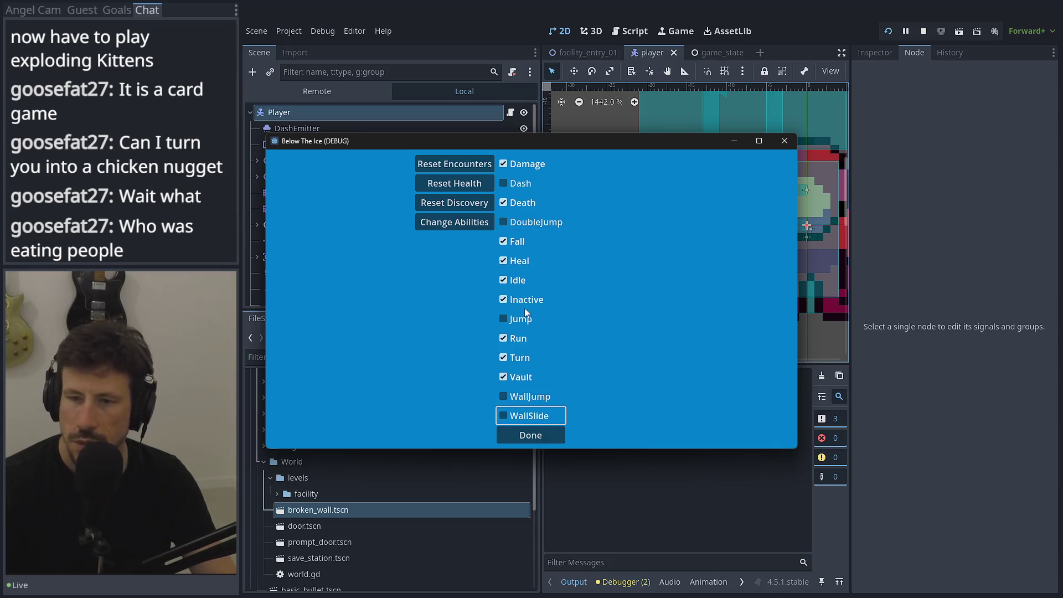
click(512, 377)
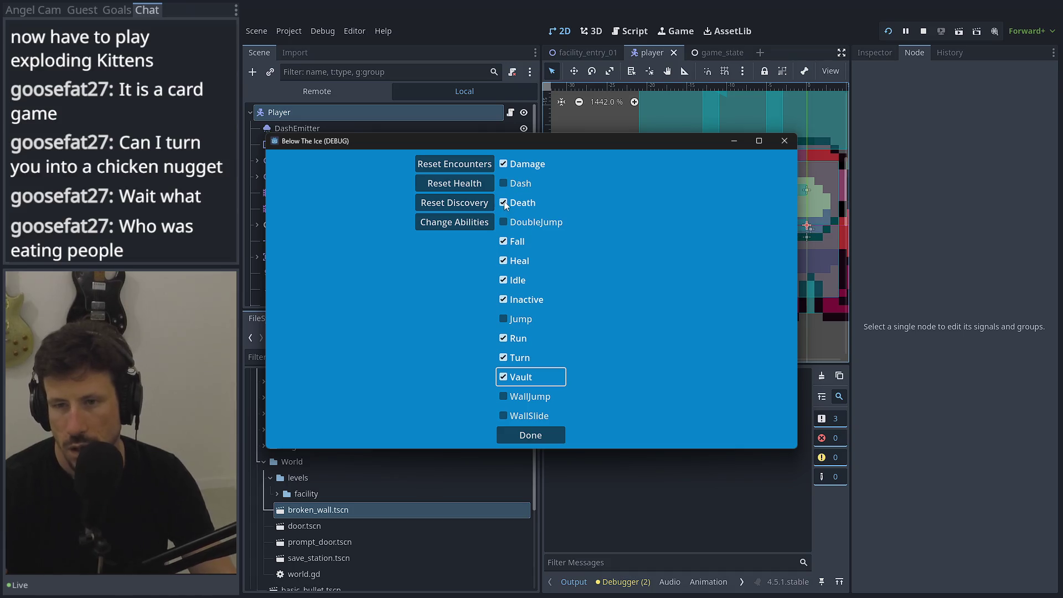
click(545, 434)
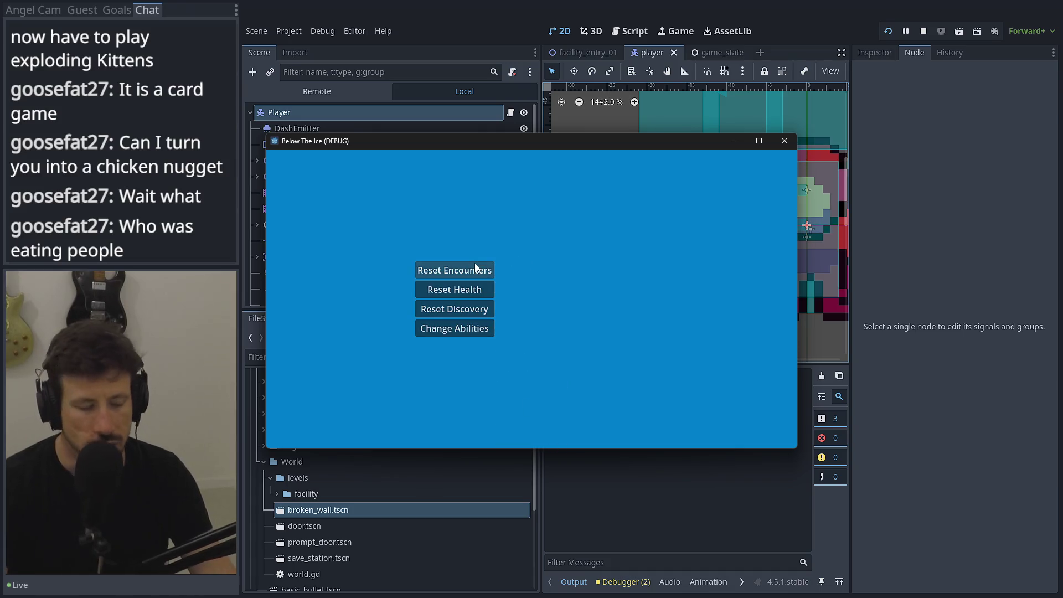
Run left and right firing shots with the restricted abilities, then stop and relaunch the game
click(474, 265)
key(Right)
key(Left)
key(x)
key(Right)
key(x)
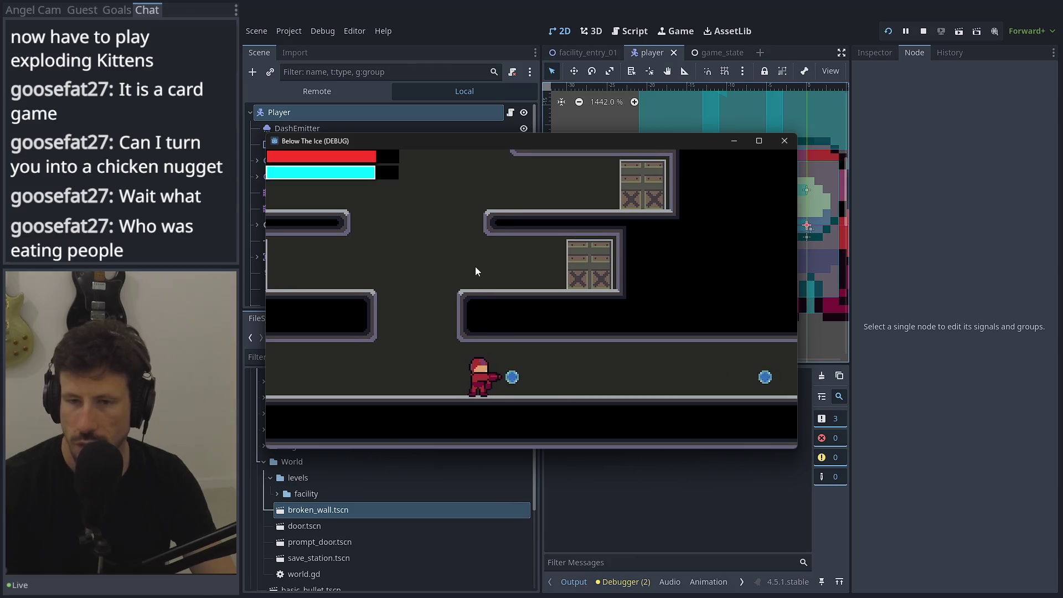
click(784, 141)
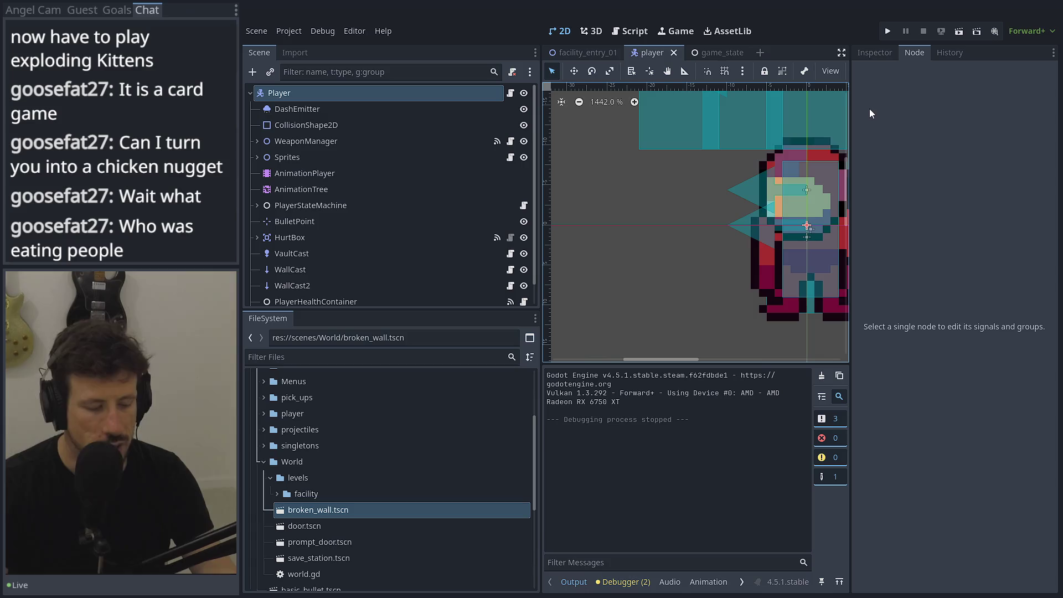
click(887, 30)
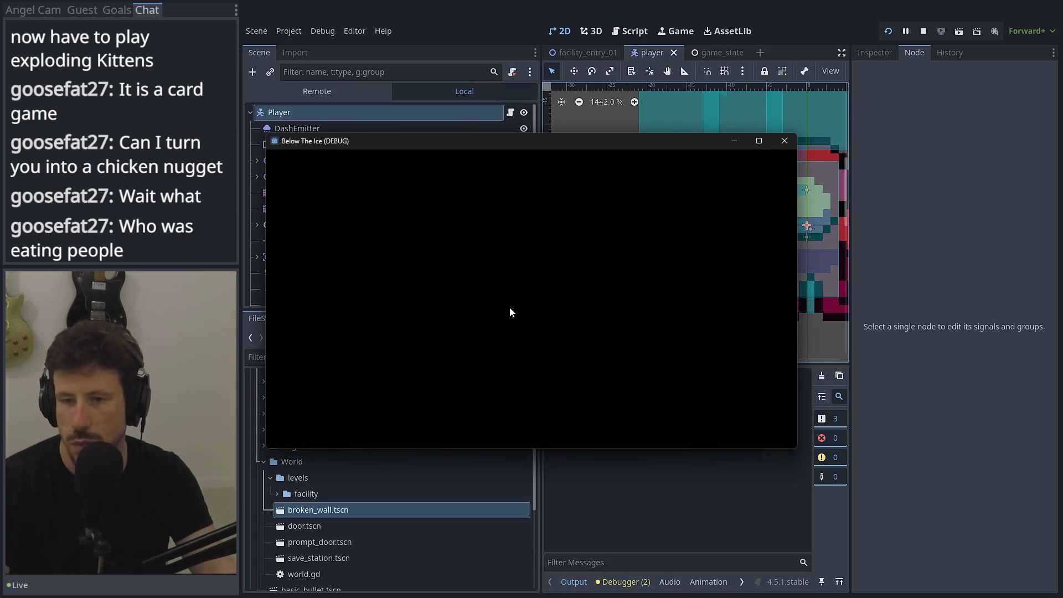
Untick DoubleJump, Dash, WallJump and WallSlide with Jump left on, and confirm with Done
click(481, 327)
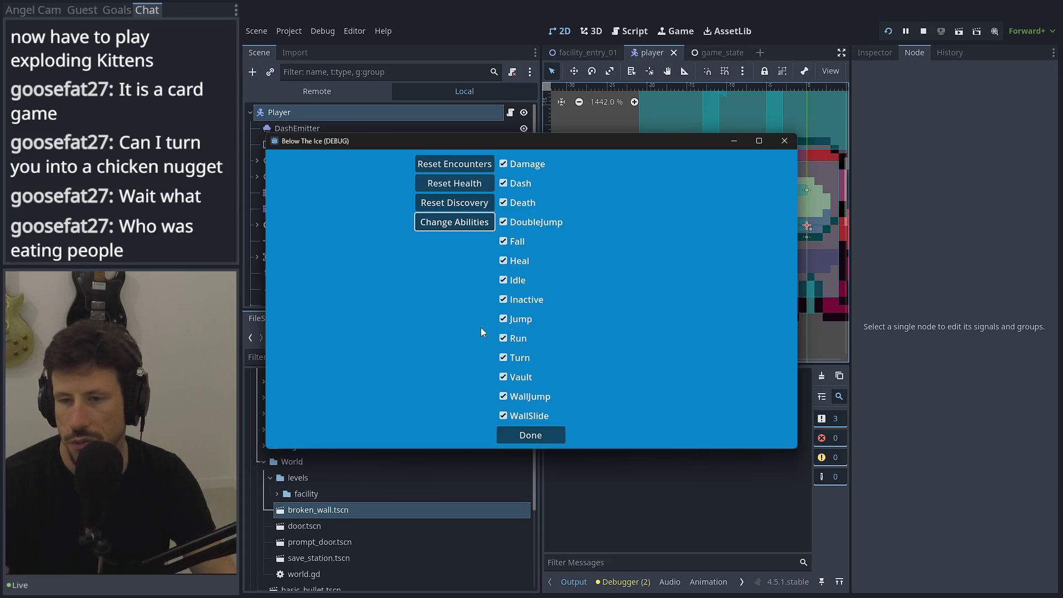
click(512, 222)
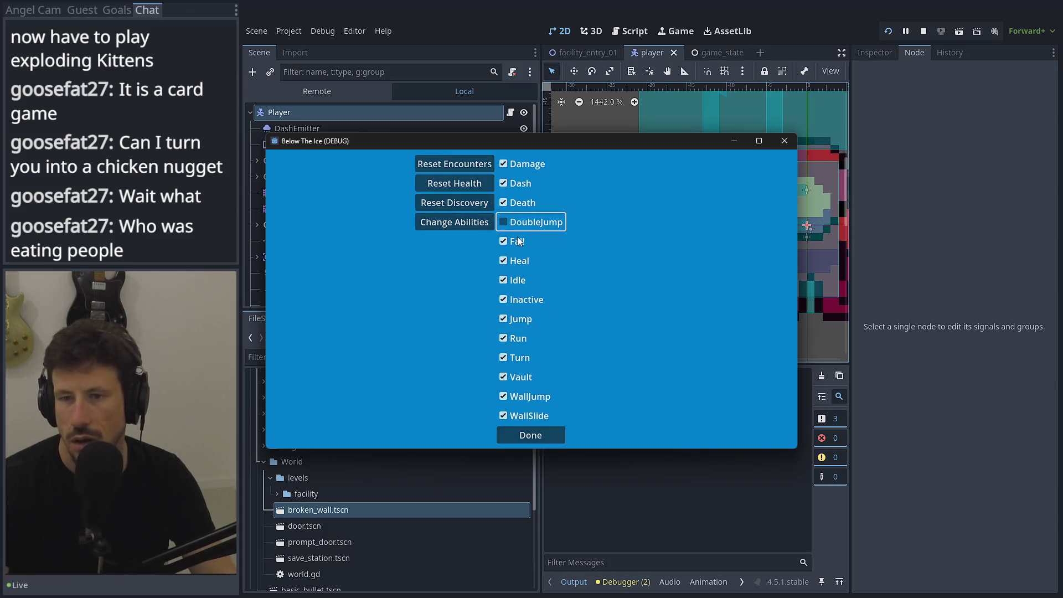
click(516, 183)
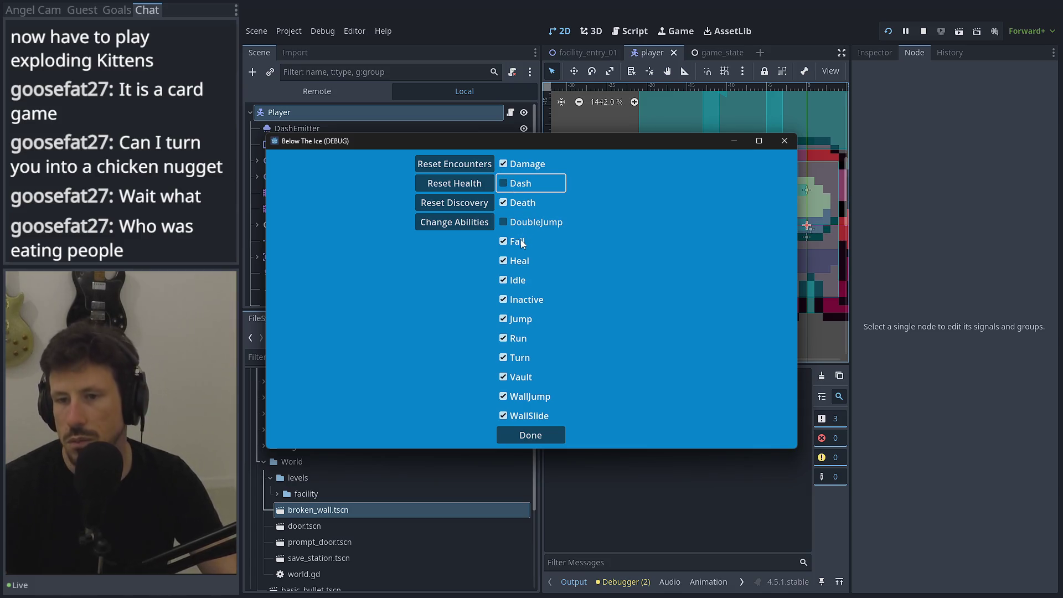
click(505, 396)
click(505, 416)
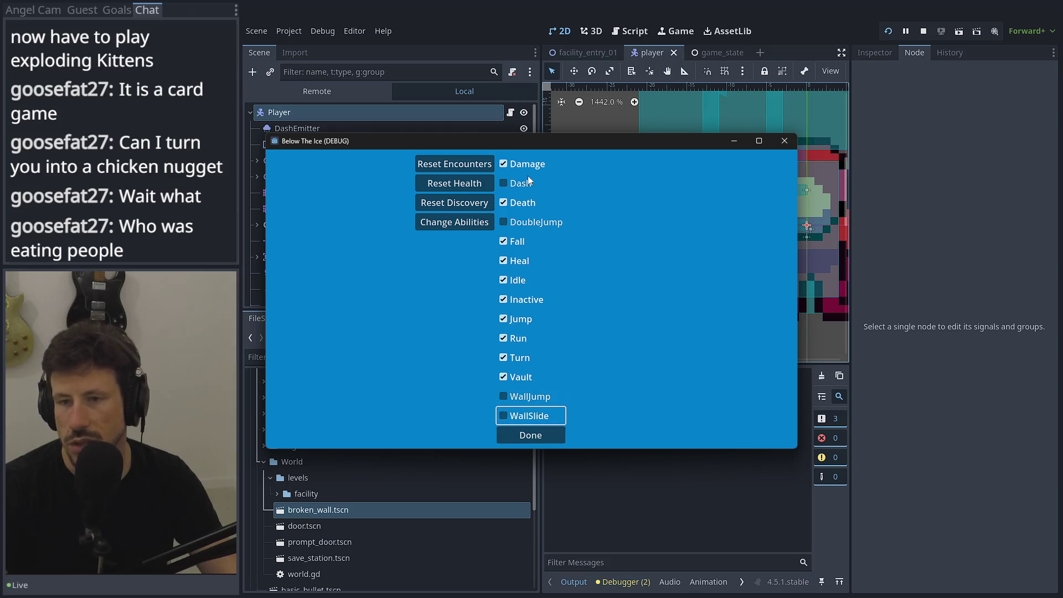
click(540, 435)
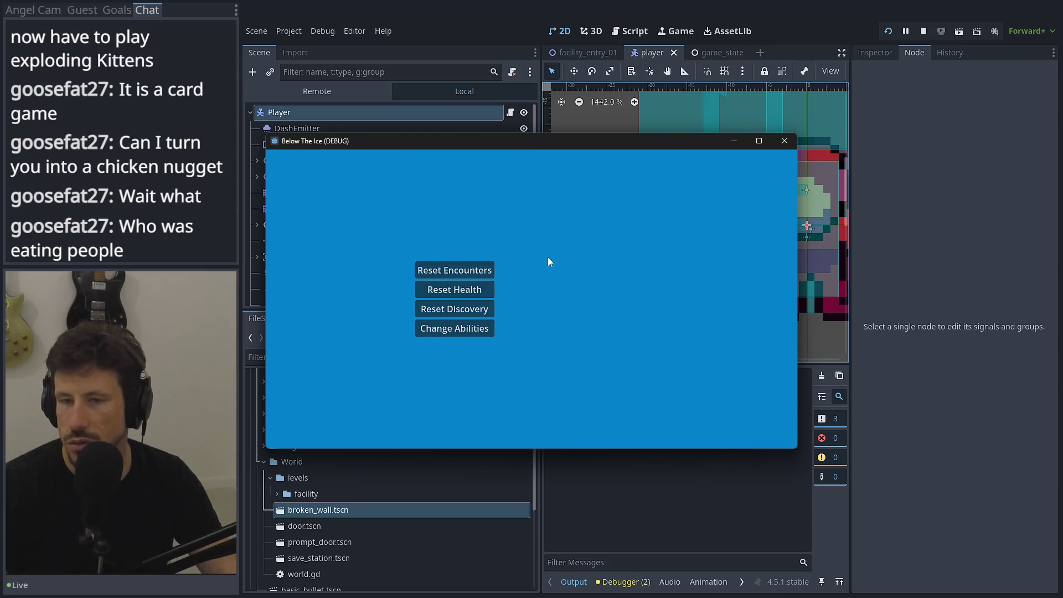
Resume the game and run the character right and left to test turning
key(Escape)
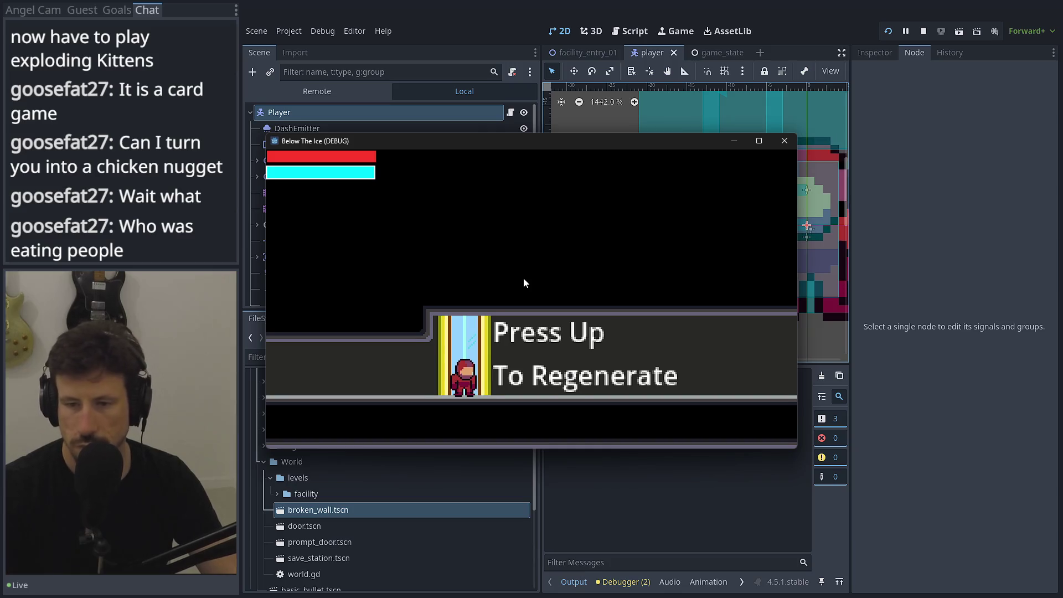
key(Right)
key(Right)
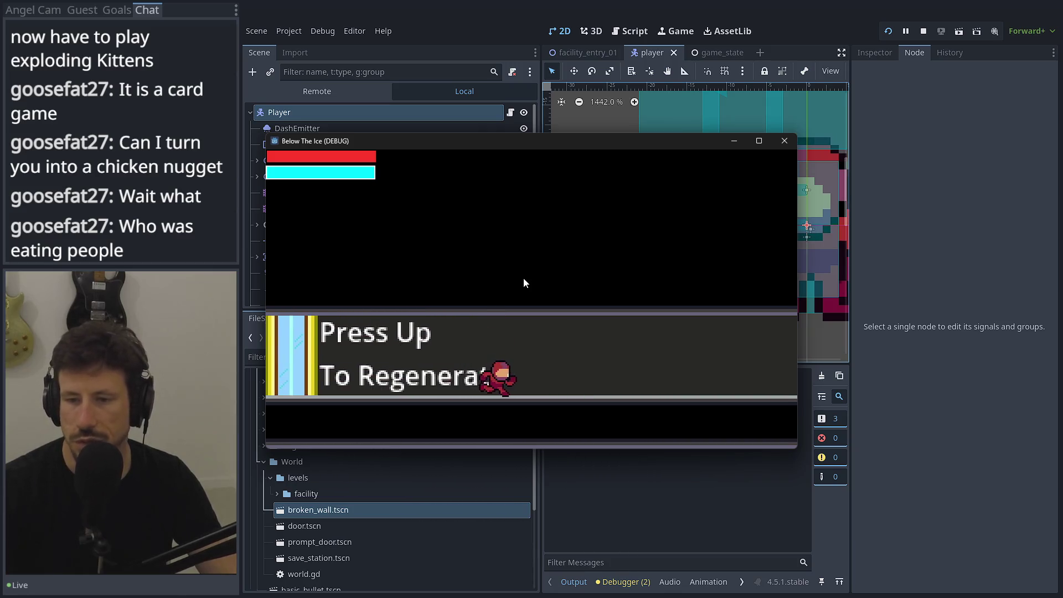
key(Left)
key(Right)
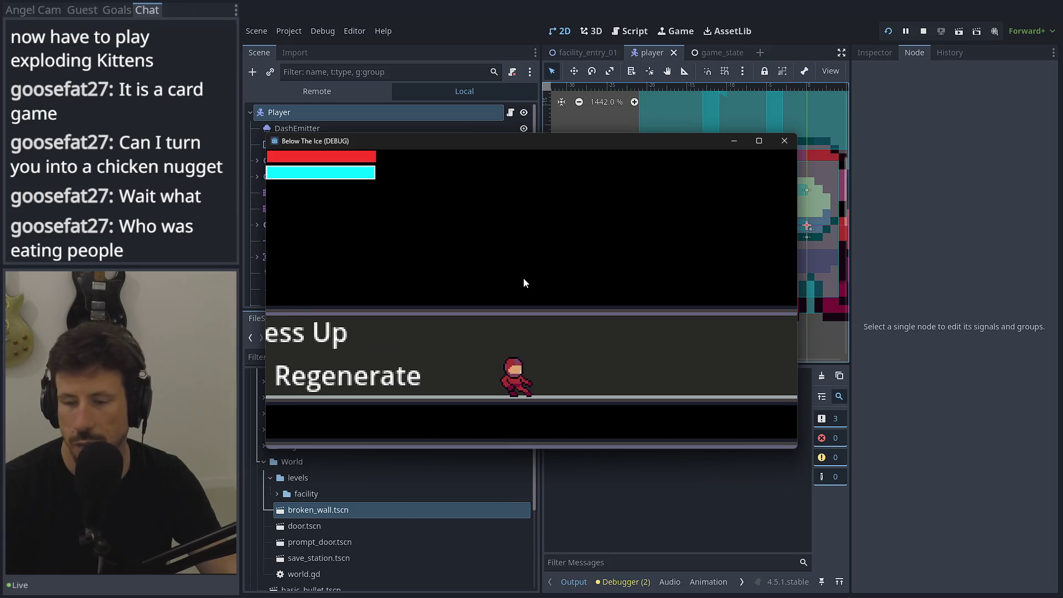
key(Left)
key(Right)
key(Left)
key(Right)
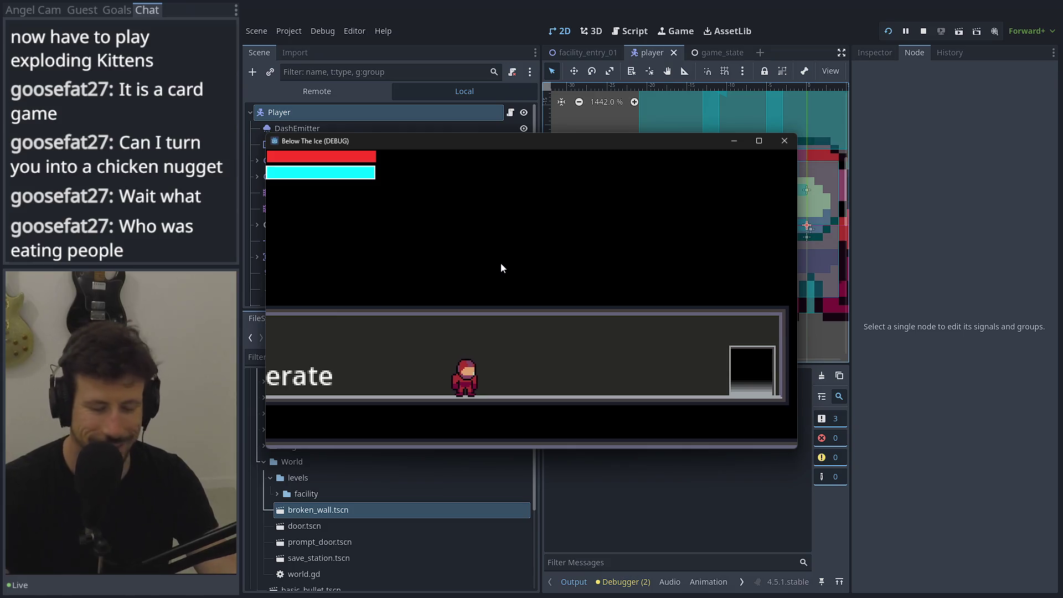
Turn off the Turn ability in the debug Change Abilities list and resume play
key(Escape)
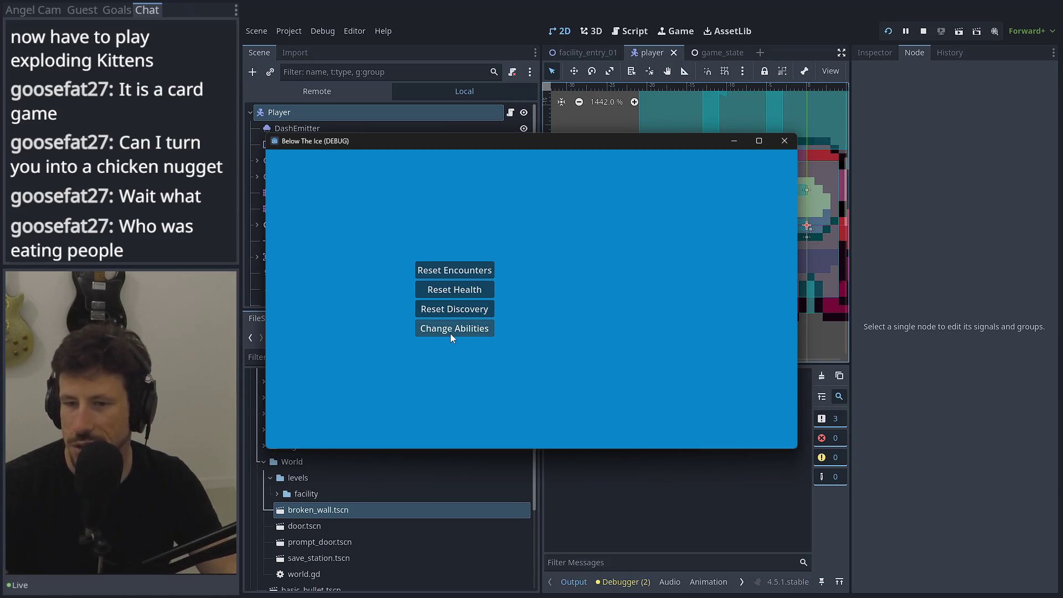
click(450, 332)
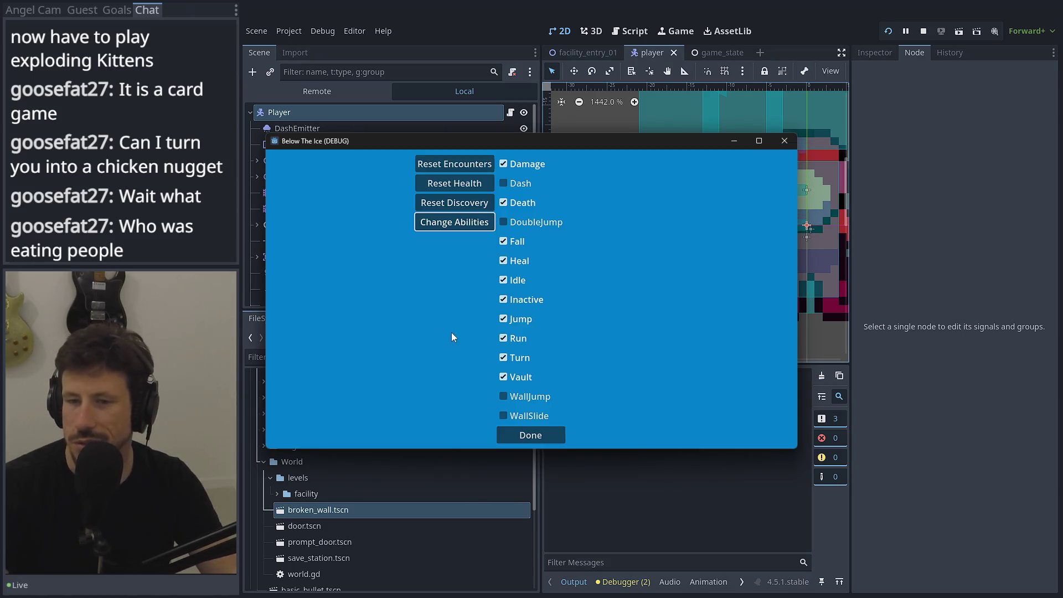
click(510, 358)
click(524, 436)
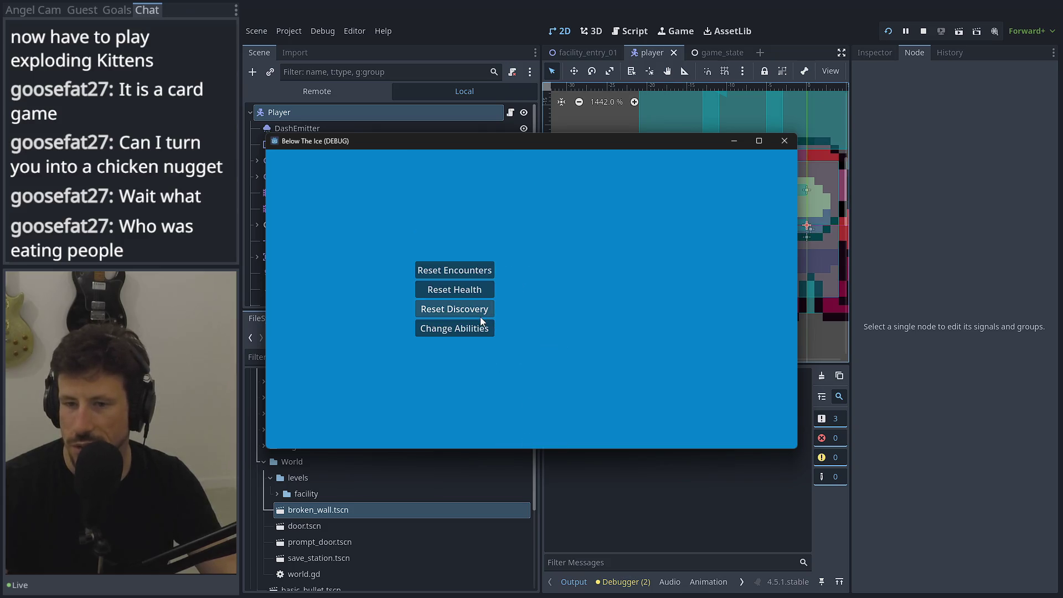
key(Escape)
Run the character back and forth without Turn, between the doorway and the regenerate sign
key(Right)
key(Left)
key(Right)
key(Left)
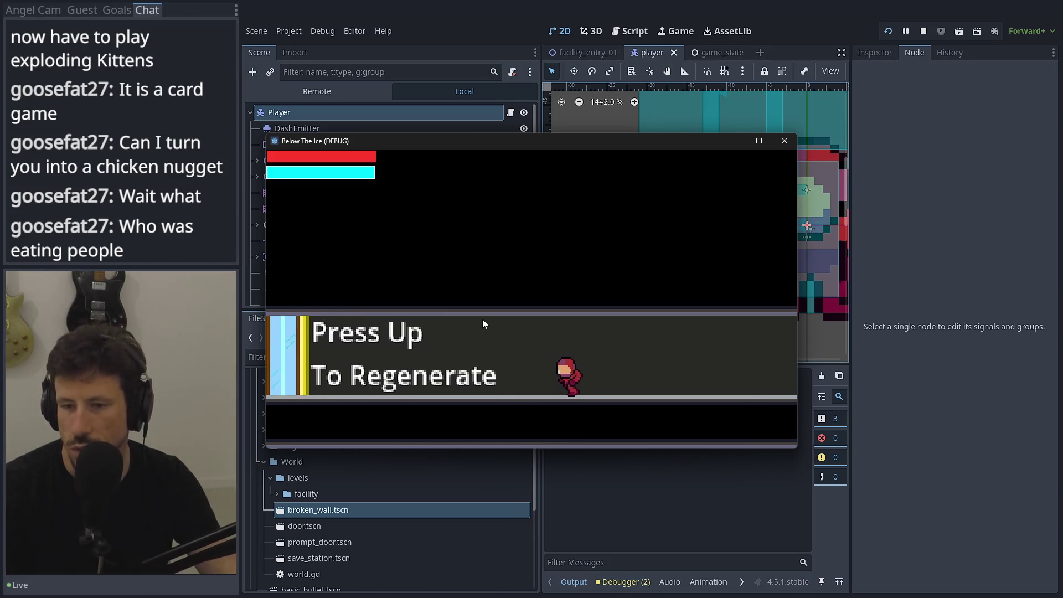
key(Right)
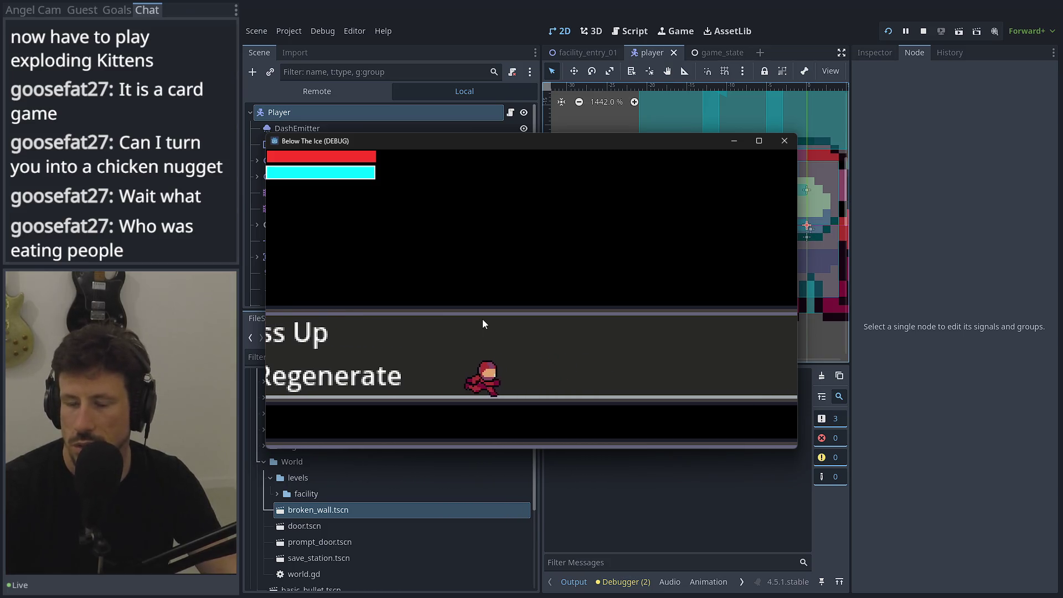
key(Left)
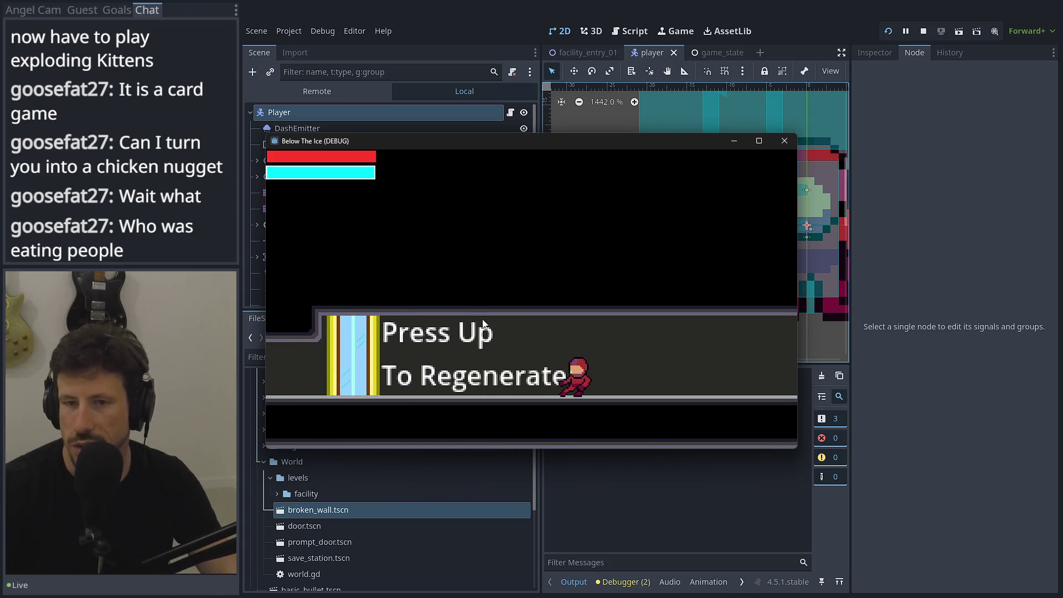
key(Right)
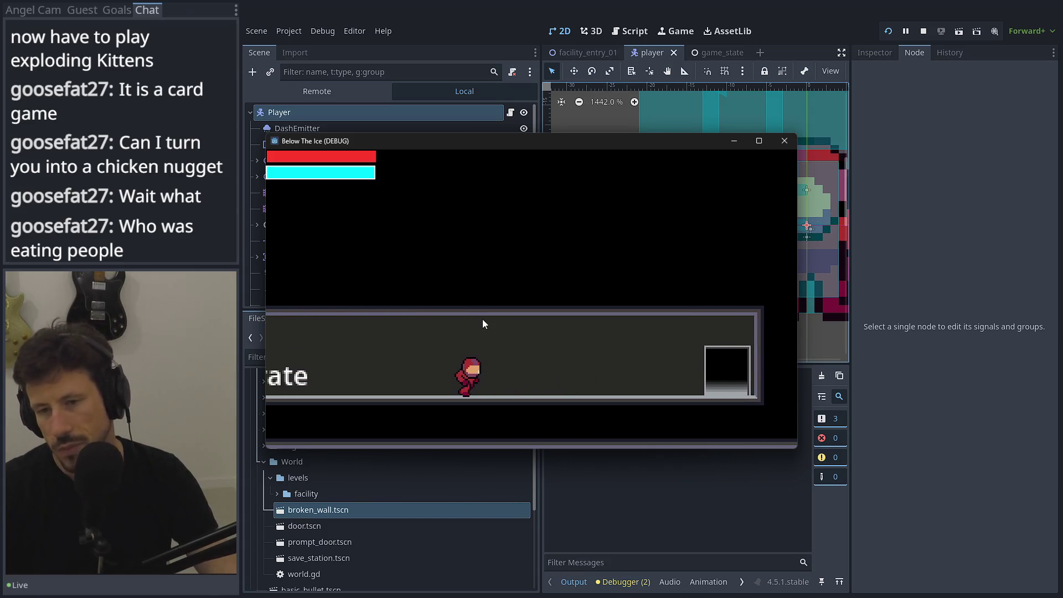
key(Left)
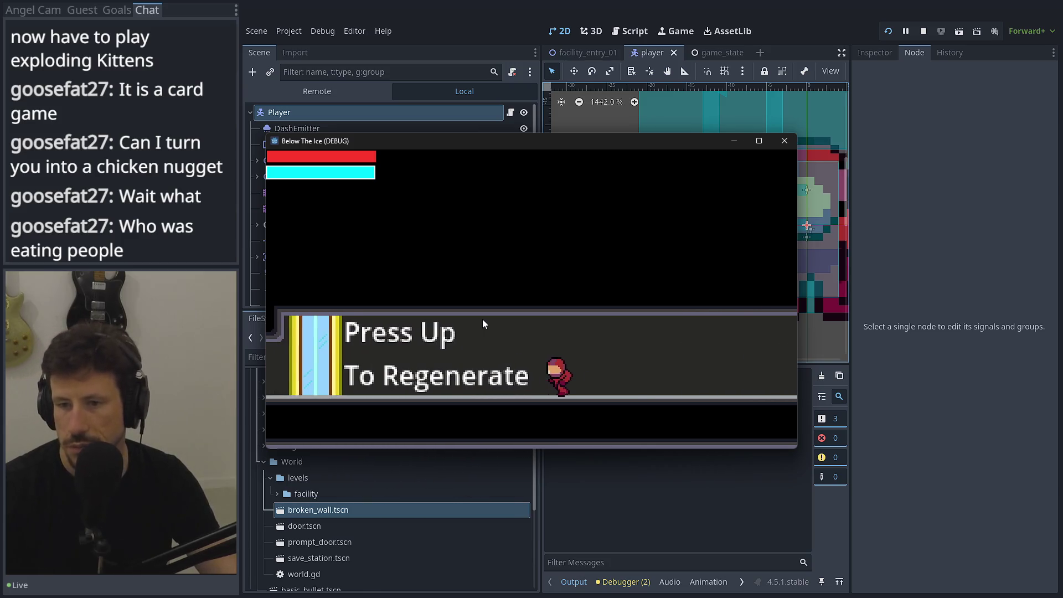
Re-enable the Turn ability in the debug menu and resume play
key(Escape)
click(476, 332)
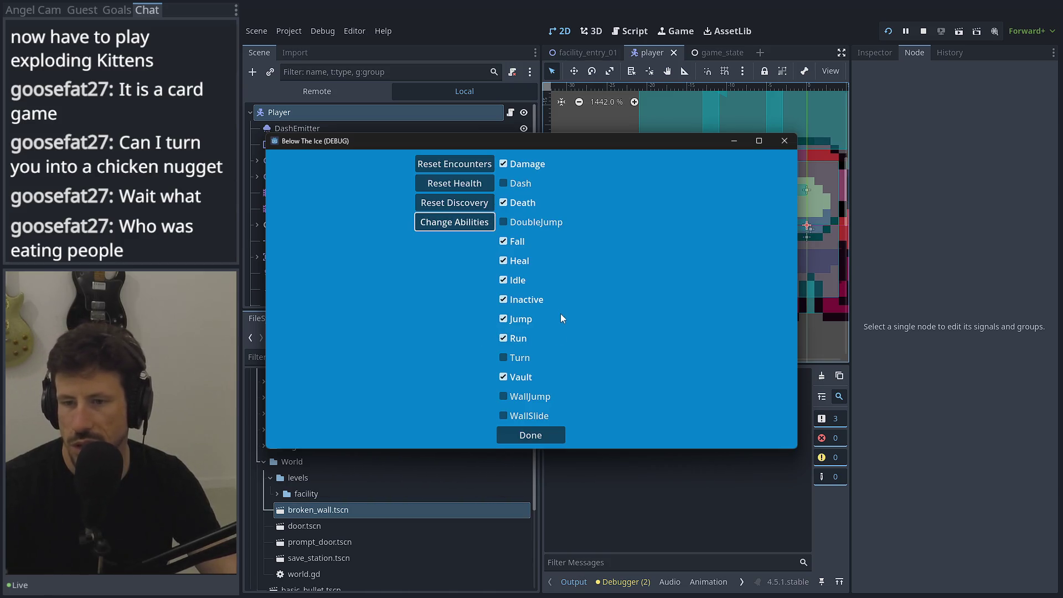
click(525, 359)
click(523, 436)
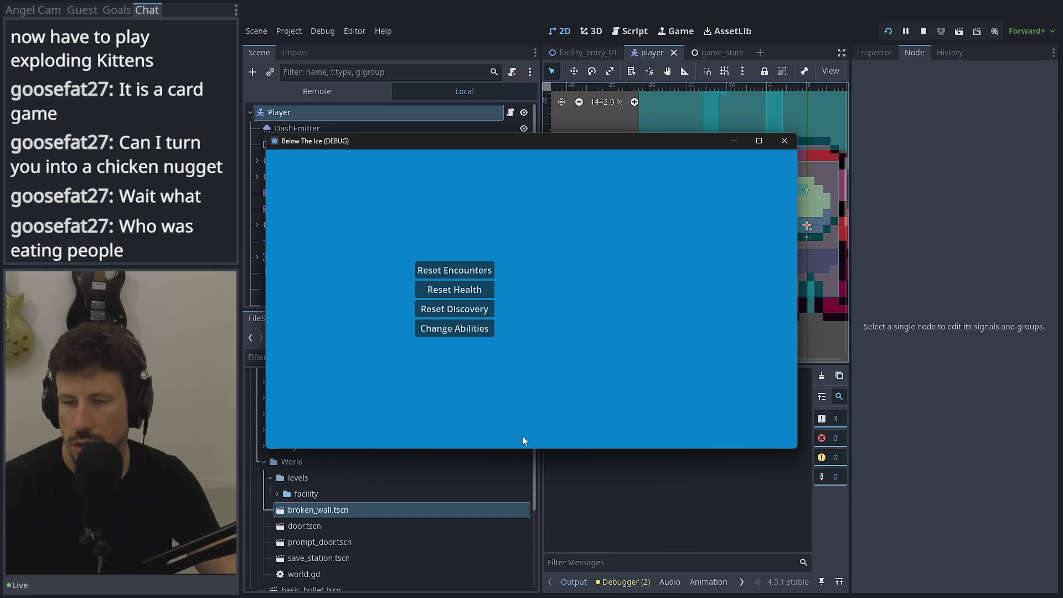
key(Escape)
Run the character across the room with Turn enabled, reversing direction repeatedly
key(Right)
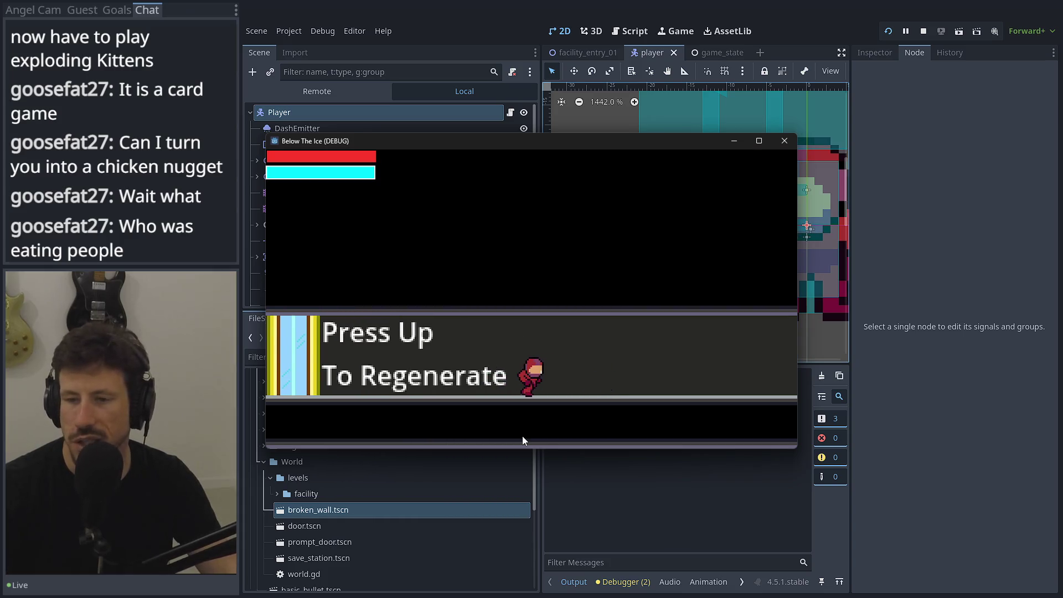
key(Right)
key(Left)
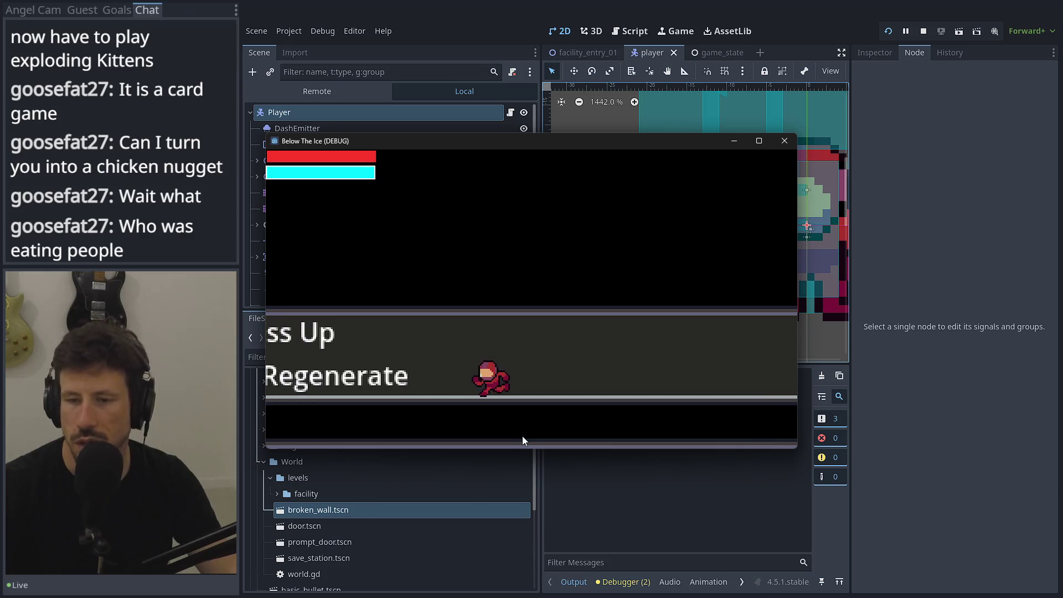
key(Left)
key(Right)
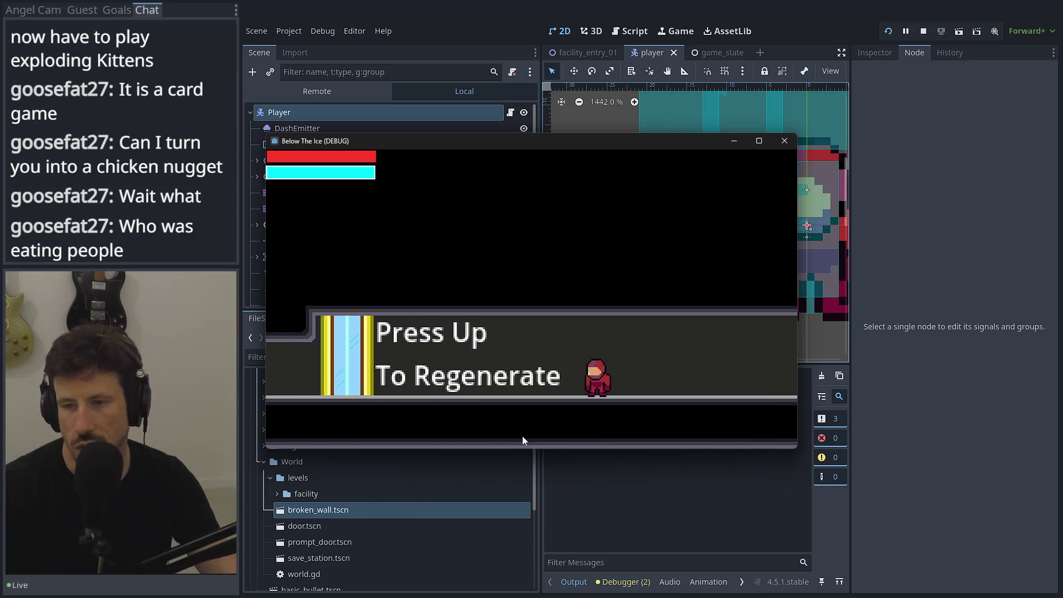
key(Left)
key(Right)
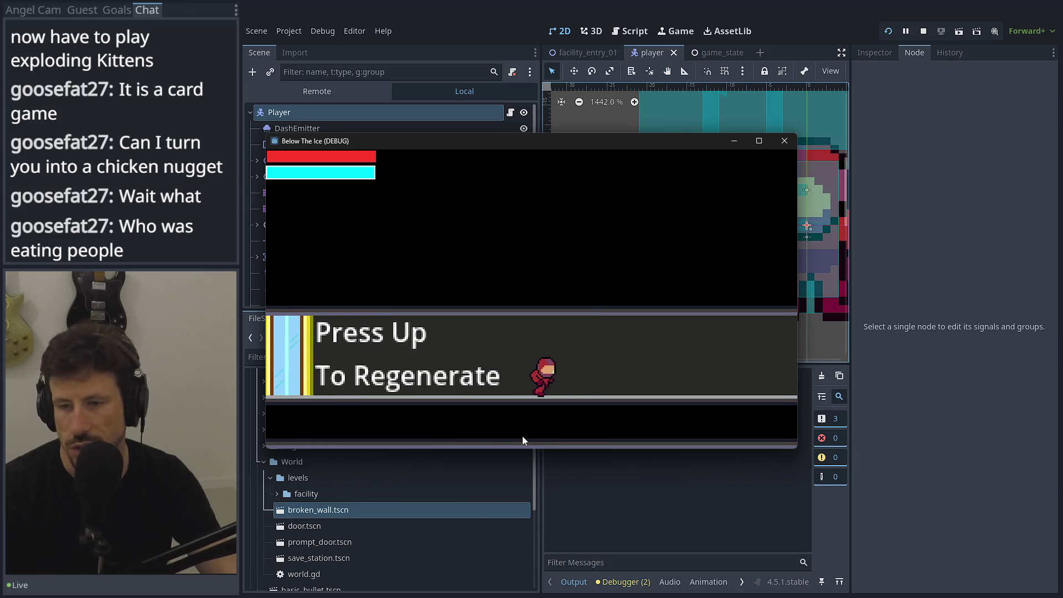
key(Left)
key(Right)
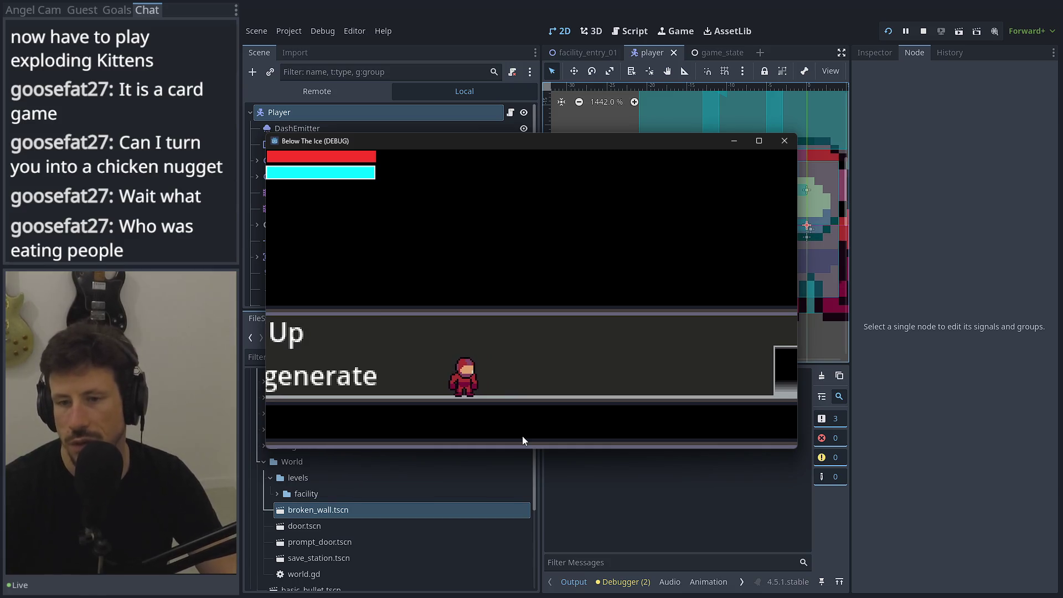
Run between the doorway and the regeneration sign, turning back and forth rapidly
key(Left)
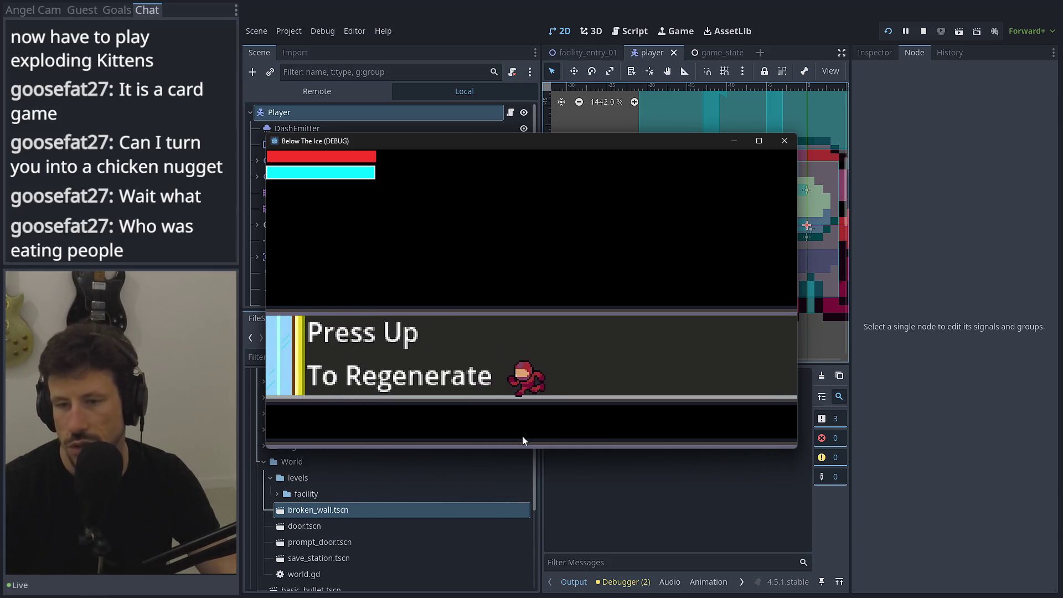
key(Right)
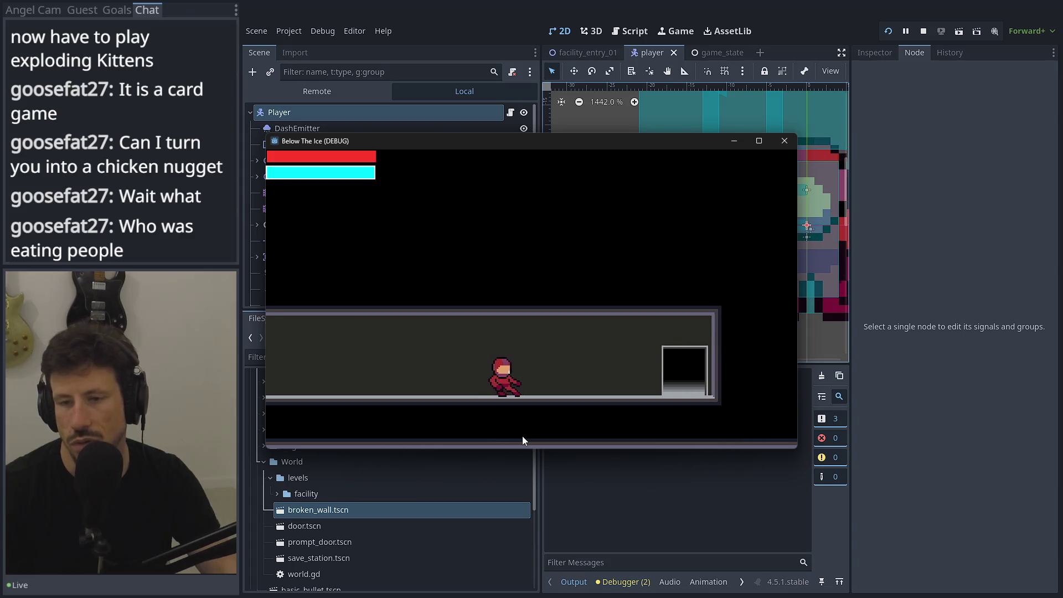
key(Left)
key(Right)
key(Left)
key(Right)
key(Left)
key(Right)
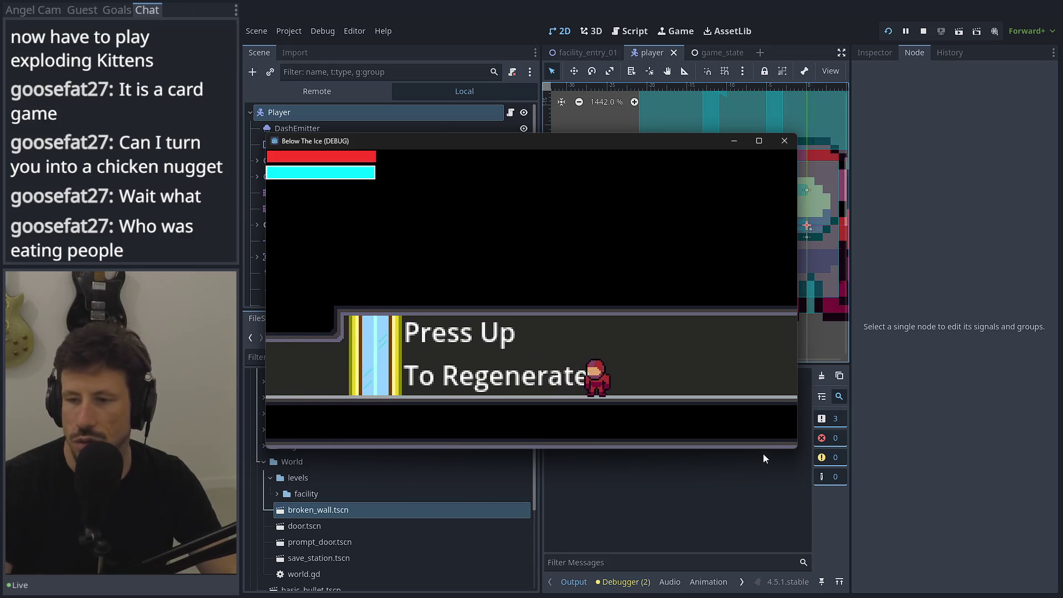
Stop the running game with F8 and expand PlayerStateMachine in the scene tree
key(F8)
scroll(335, 228, down, 2)
click(258, 184)
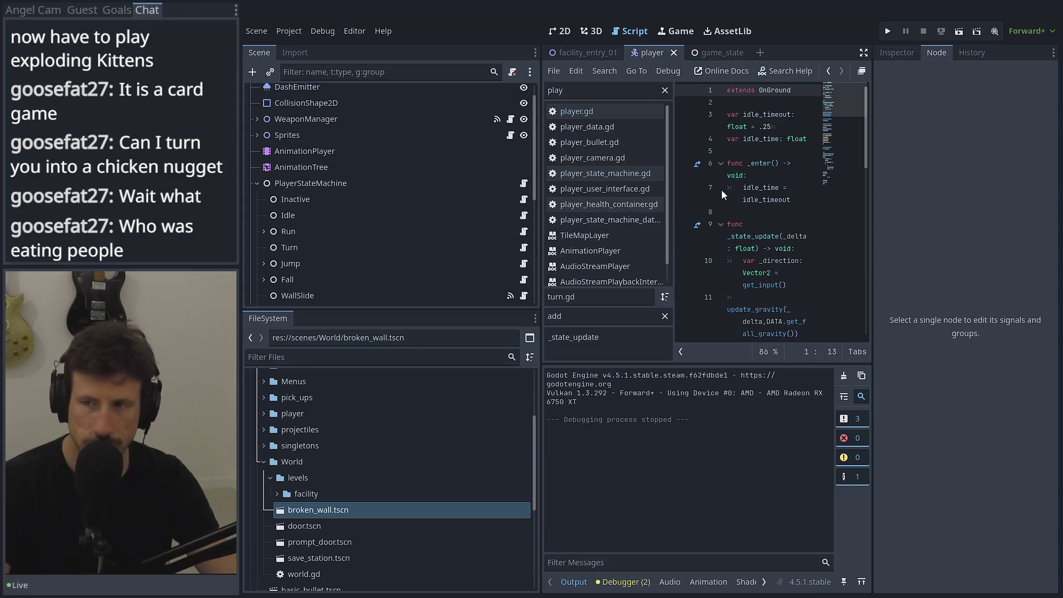
Undock the script editor, select return_to_move_state in turn.gd, then return to the main editor
click(862, 71)
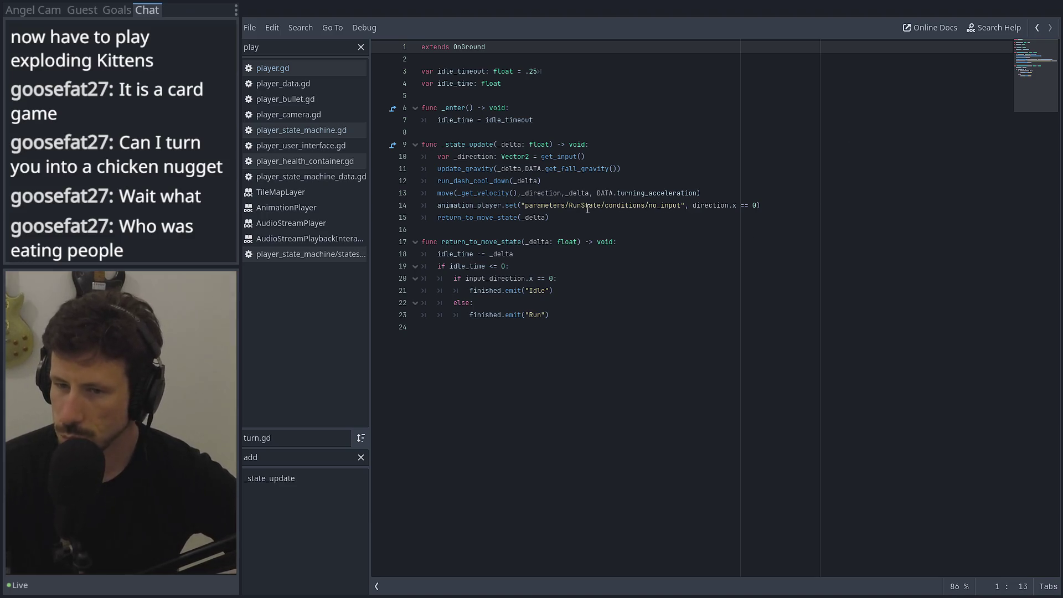
double_click(510, 220)
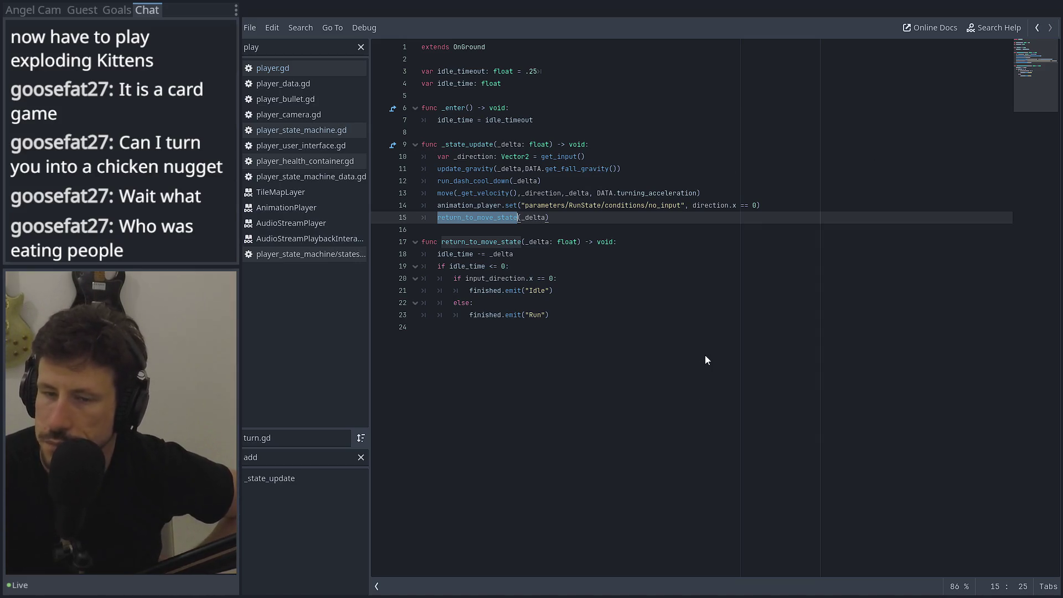
key(alt+Tab)
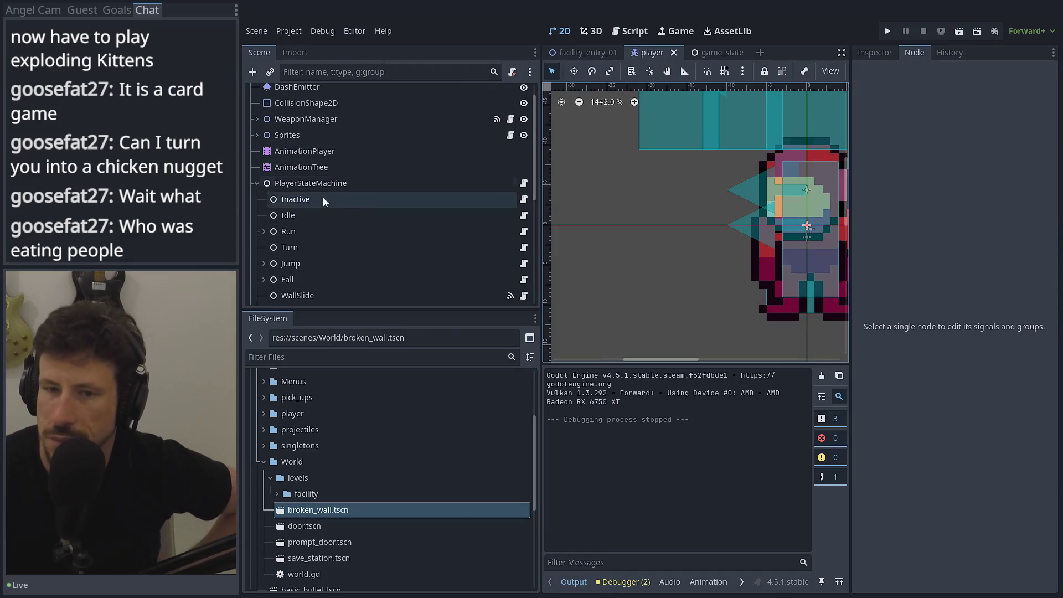
Widen and pan the 2D viewport, collapse PlayerStateMachine, and open a new empty scene
scroll(315, 207, down, 4)
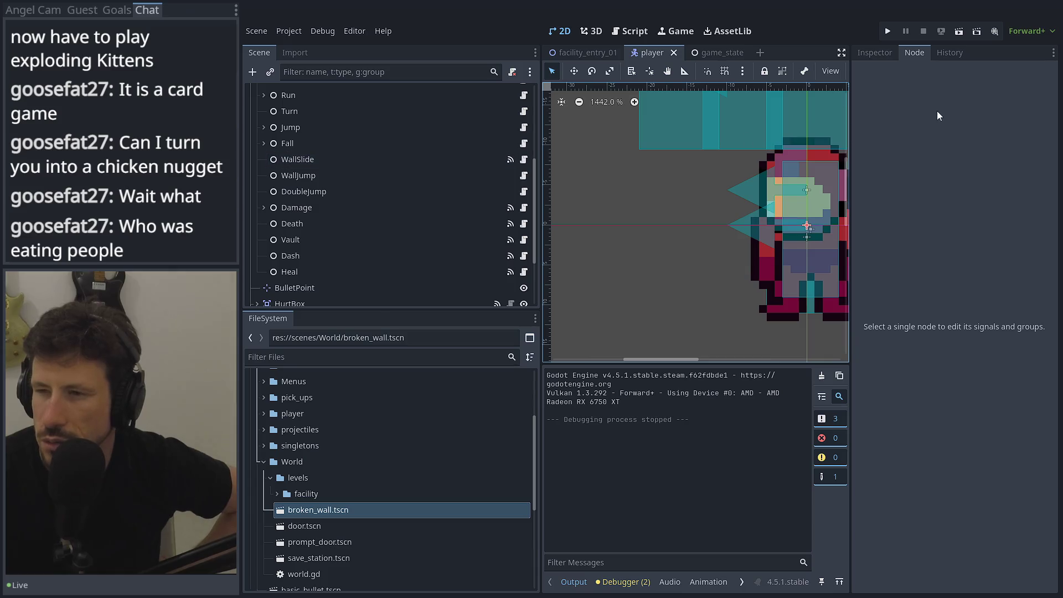
drag(851, 119, 925, 119)
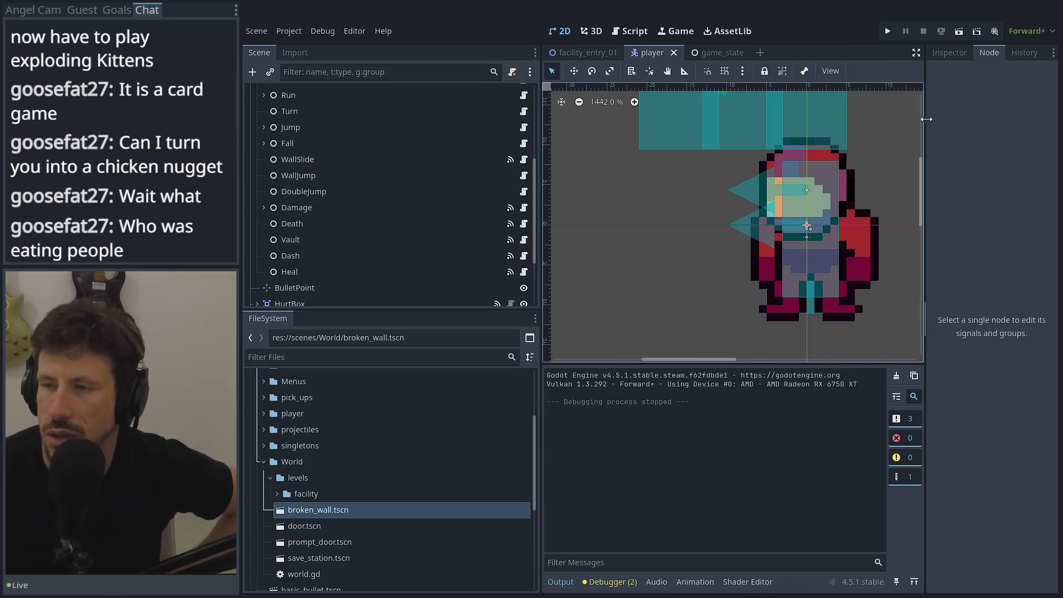
mouse_move(681, 141)
mouse_down()
mouse_move(652, 214)
mouse_move(664, 226)
mouse_up()
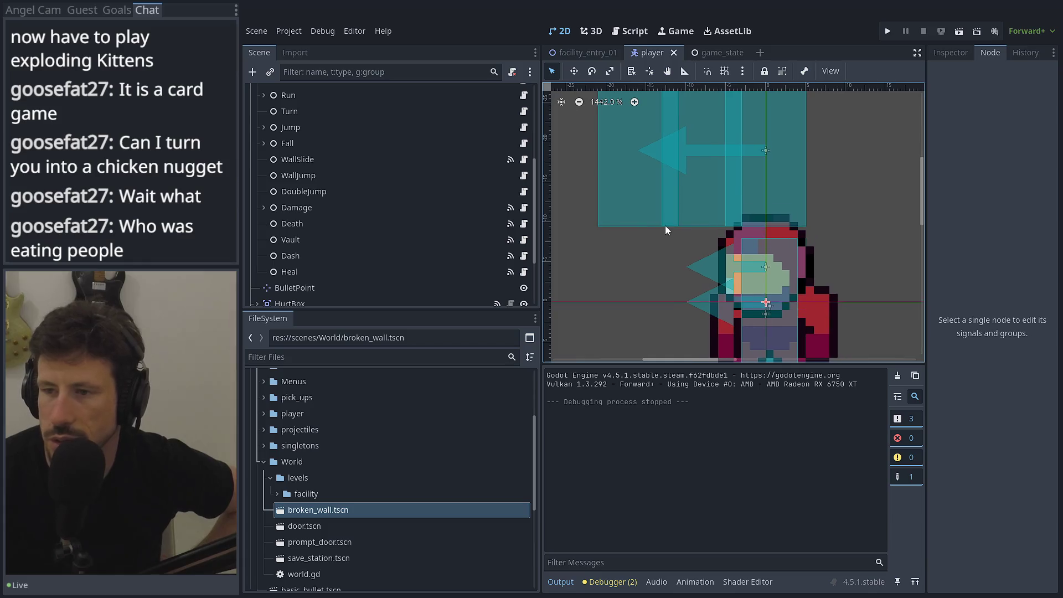
scroll(666, 224, down, 4)
scroll(438, 204, up, 5)
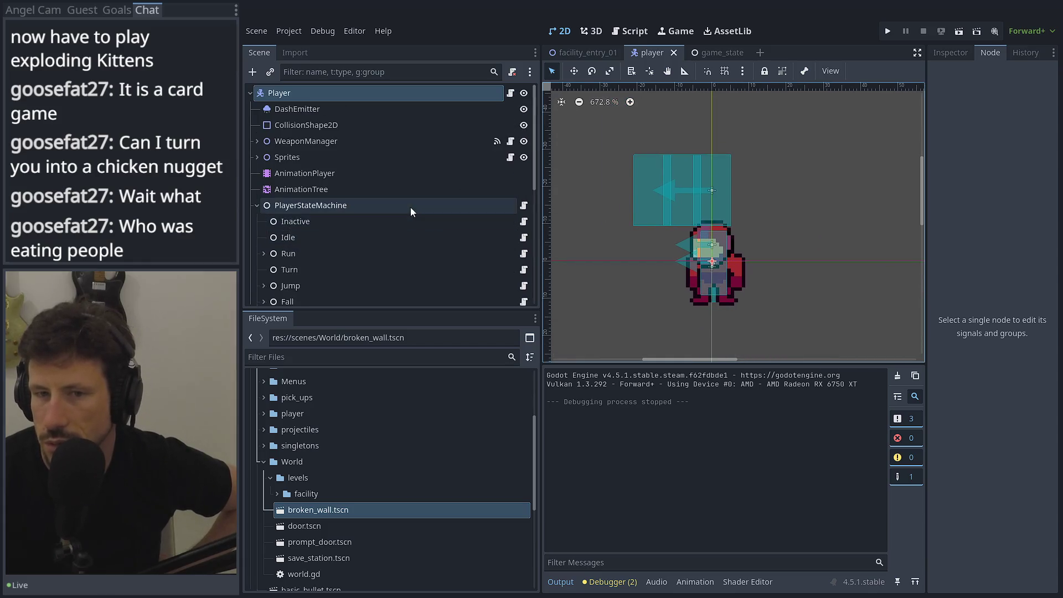
click(256, 205)
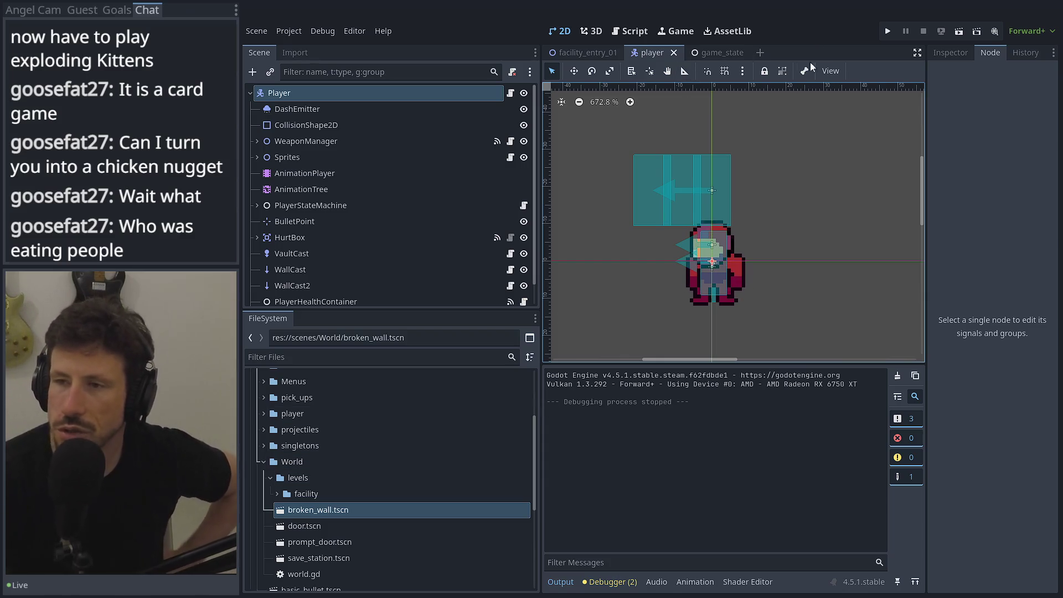
click(760, 52)
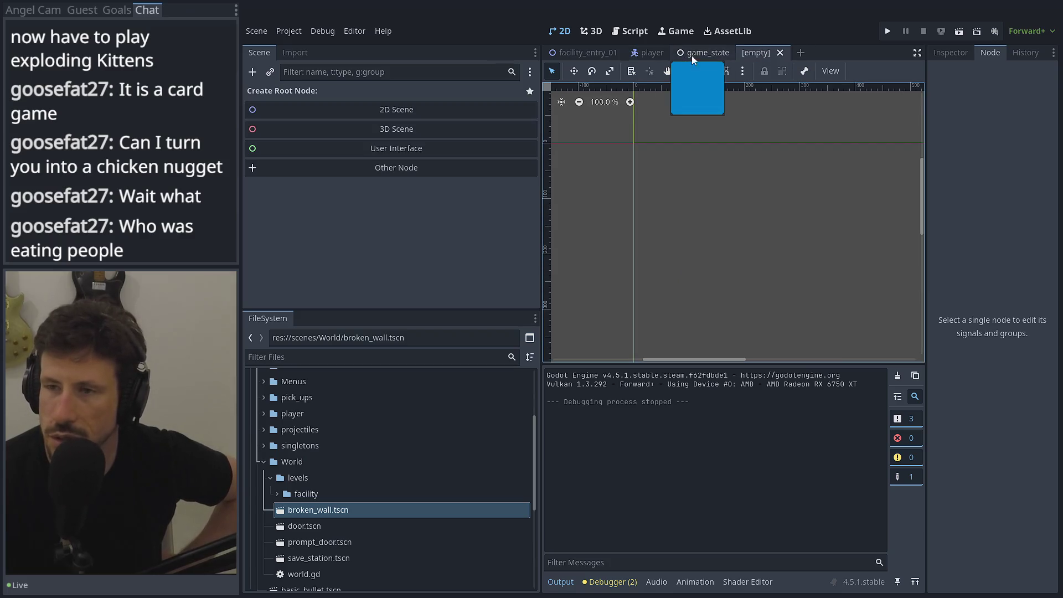
In game_state, filter the FileSystem for 'walr', clear it, collapse World, and switch to the browser
click(688, 55)
click(351, 353)
text(walr)
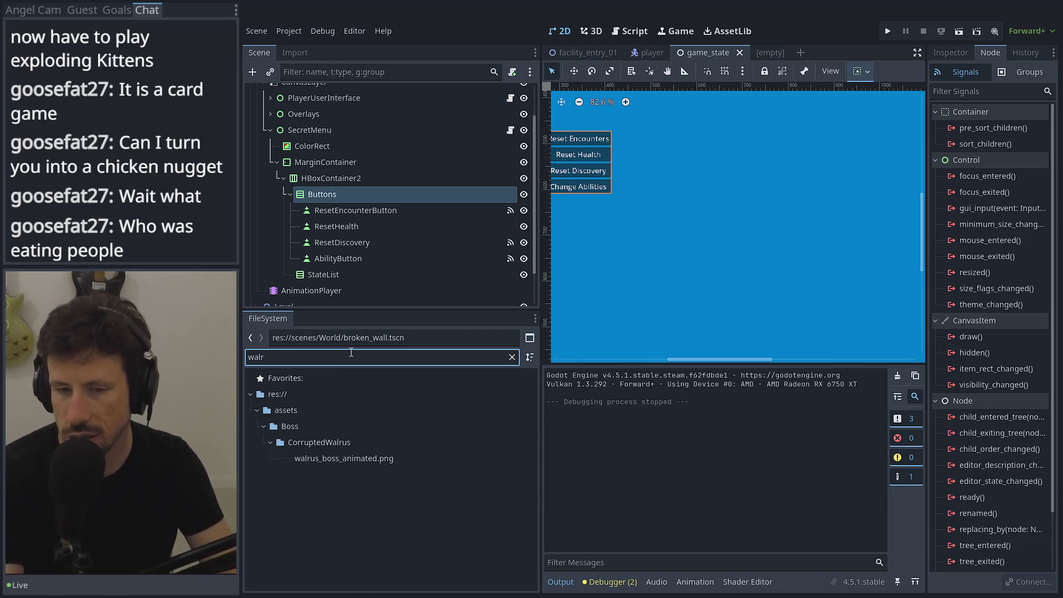
key(BackSpace)
key(BackSpace)
key(BackSpace)
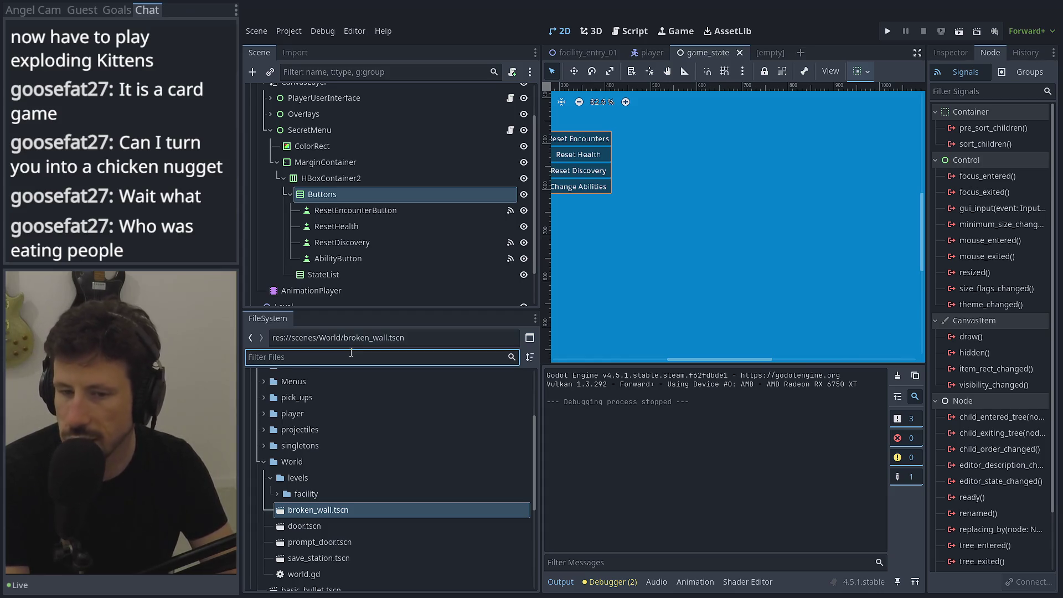
text(a)
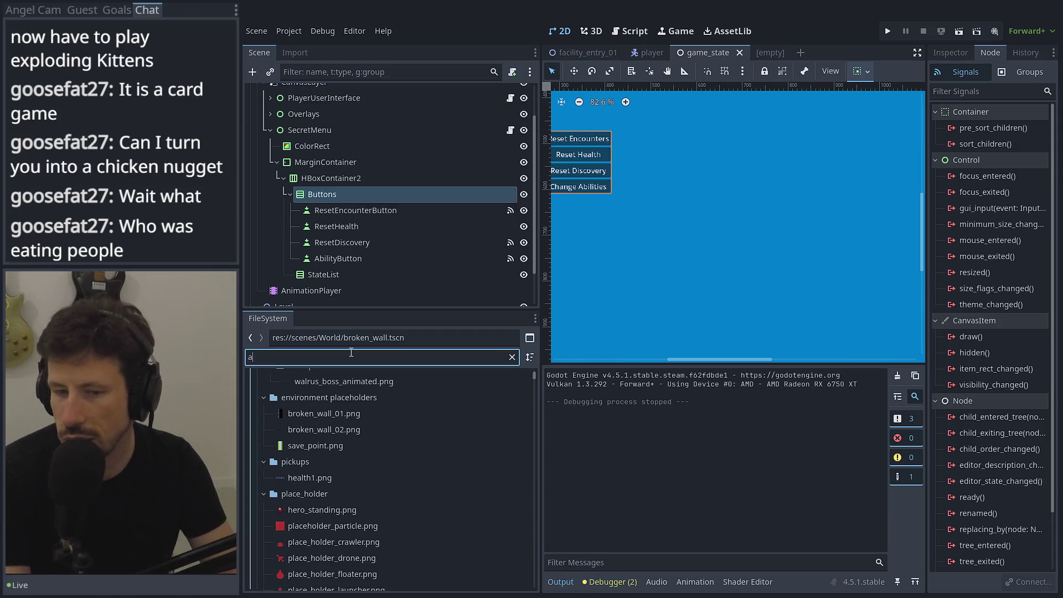
text(t)
key(BackSpace)
key(BackSpace)
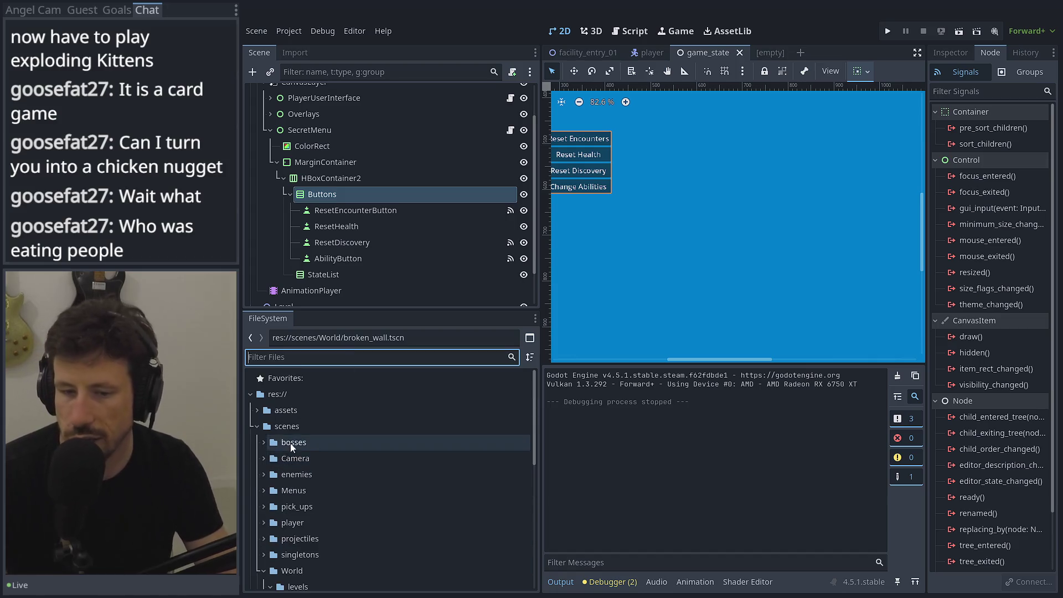
scroll(272, 470, up, 2)
click(264, 516)
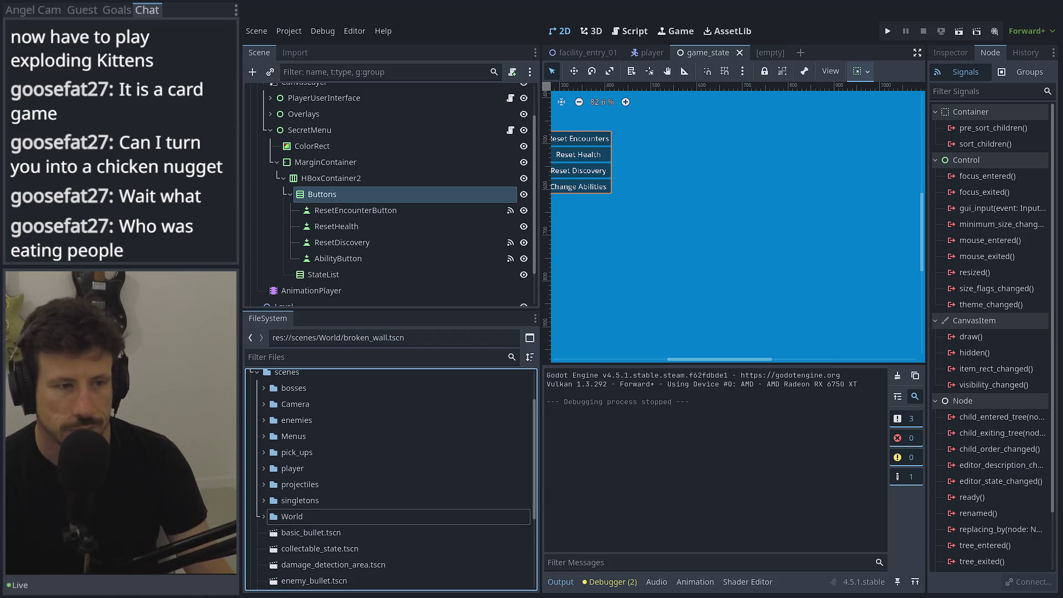
key(alt+Tab)
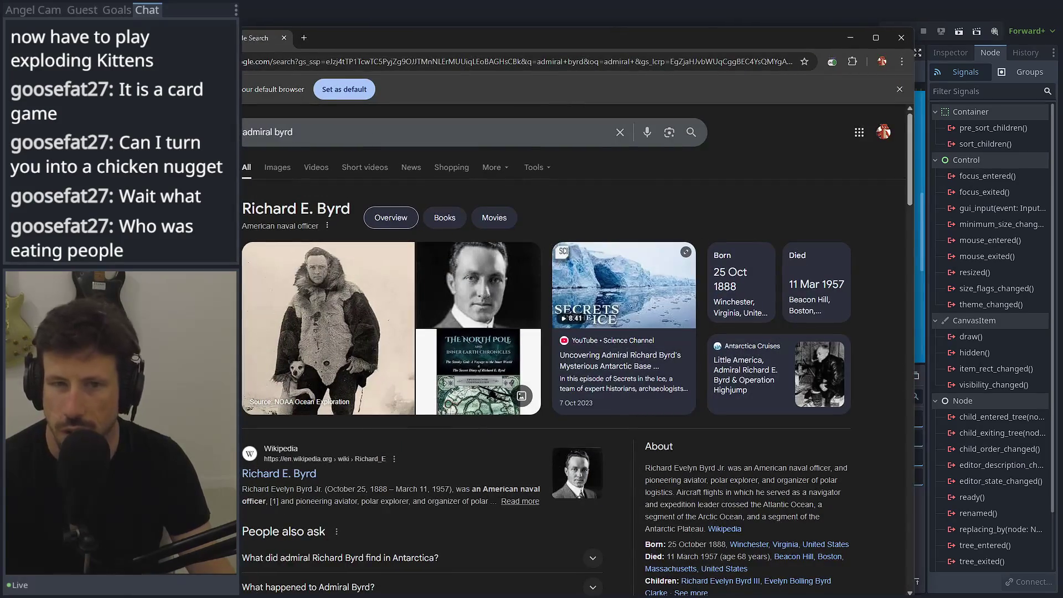
Maximize Chrome and open the 'Uncovering Admiral Richard Byrd's Mysterious Antarctic Base' video
key(super+Up)
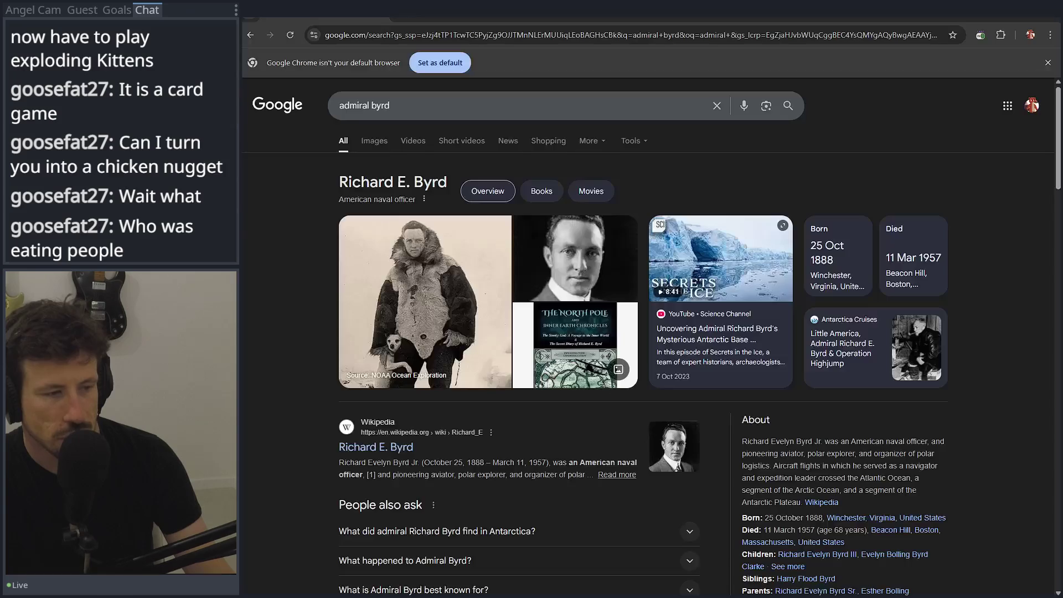
click(733, 317)
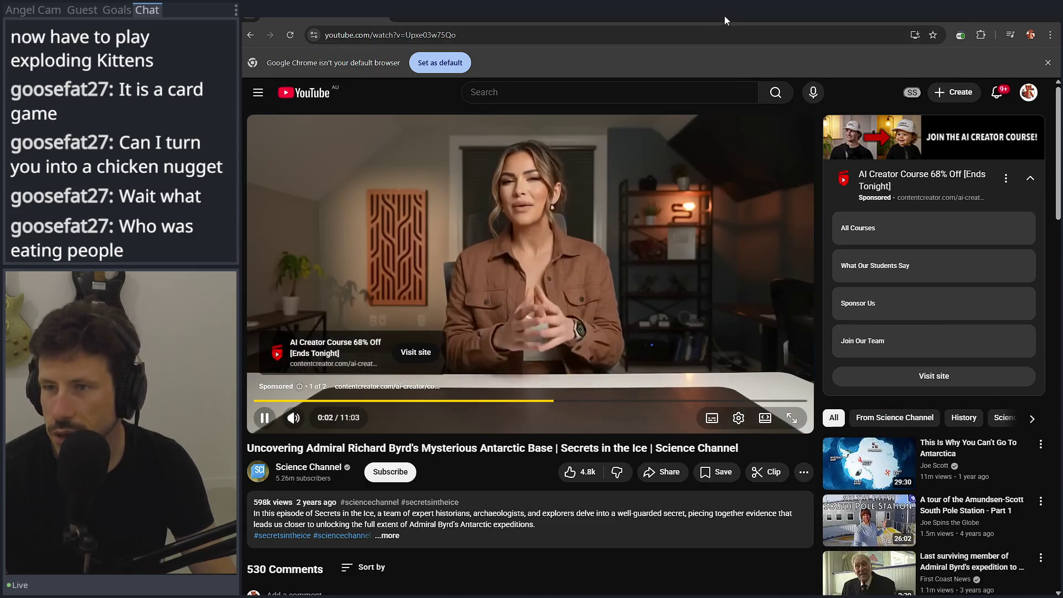
Restore the Chrome window, widen the video player, and briefly play then pause the video
double_click(724, 16)
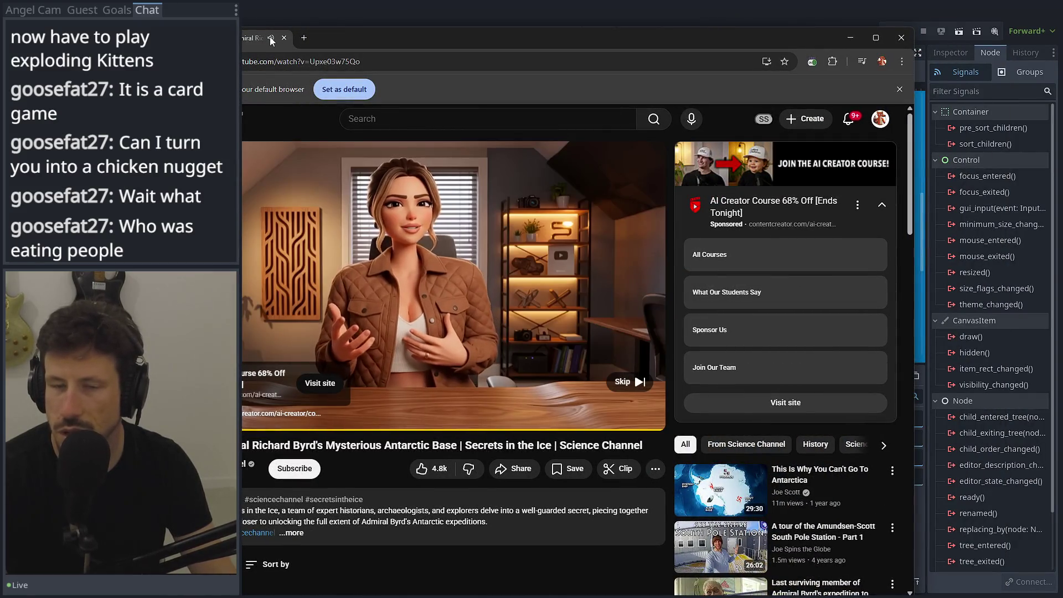
key(alt+Tab)
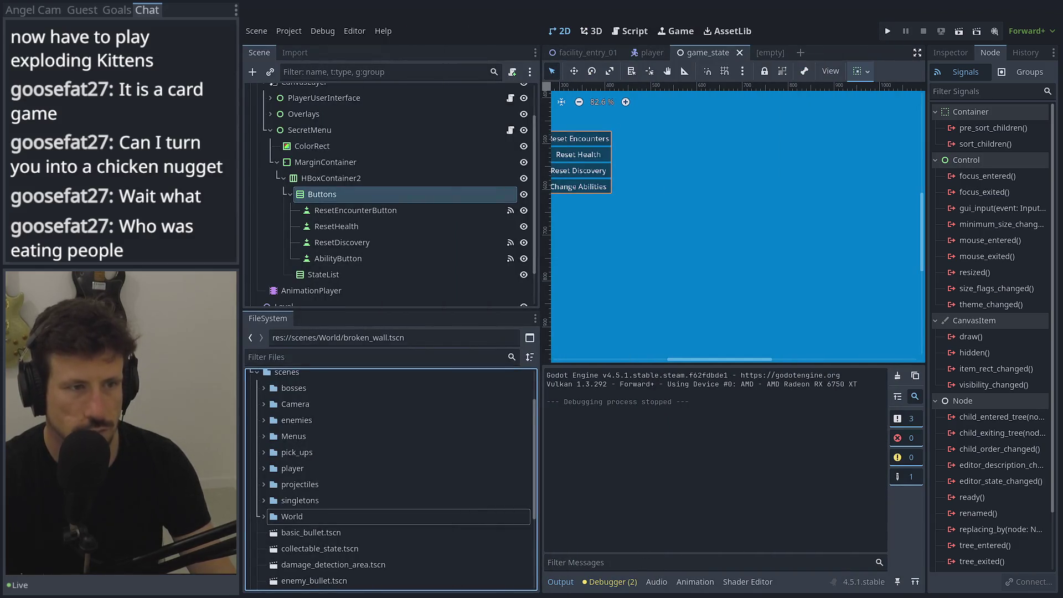
key(alt+Tab)
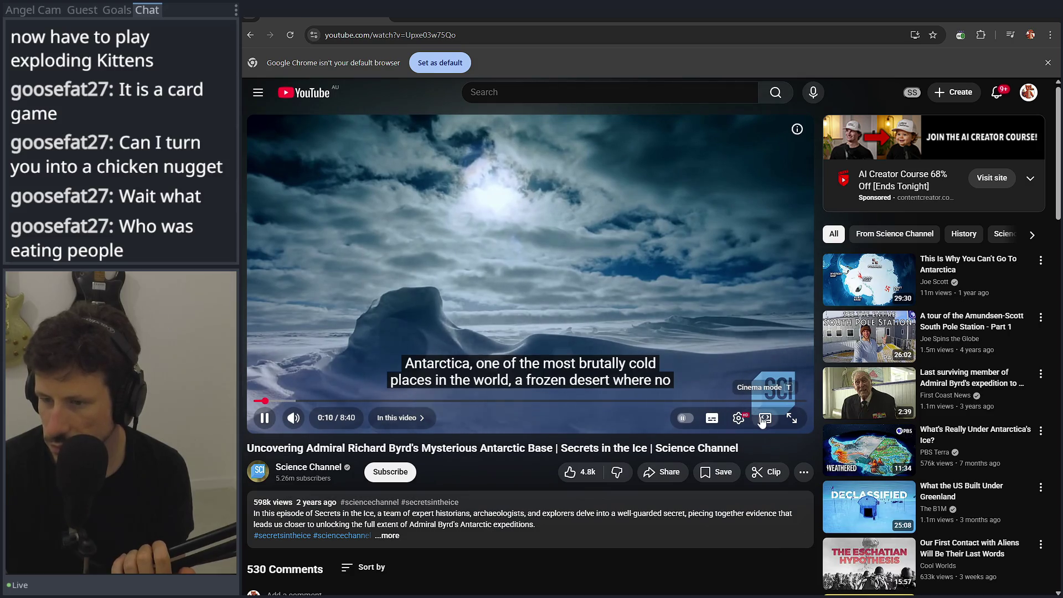
click(764, 419)
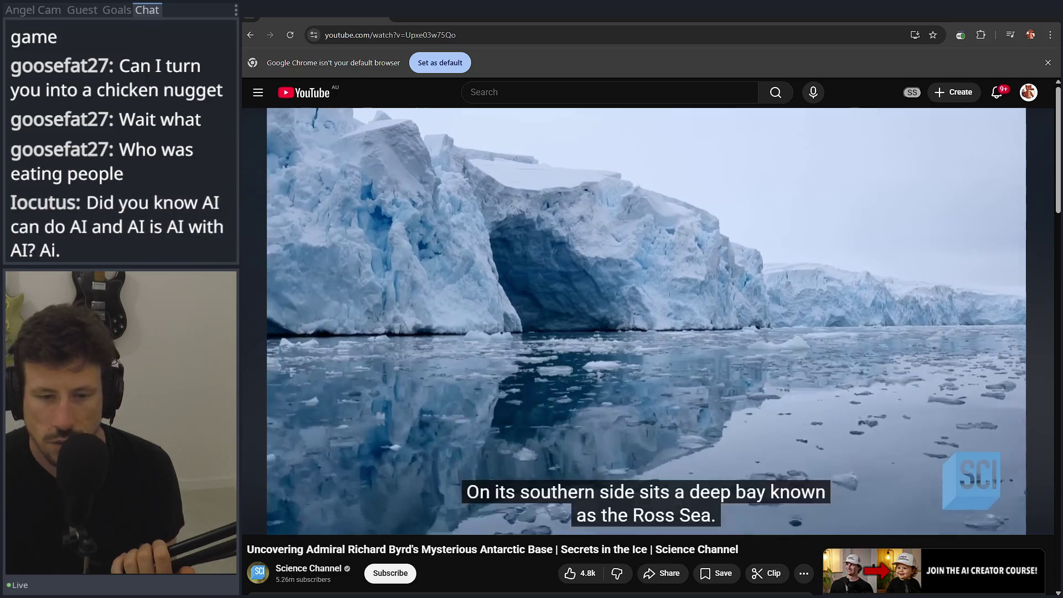
click(603, 386)
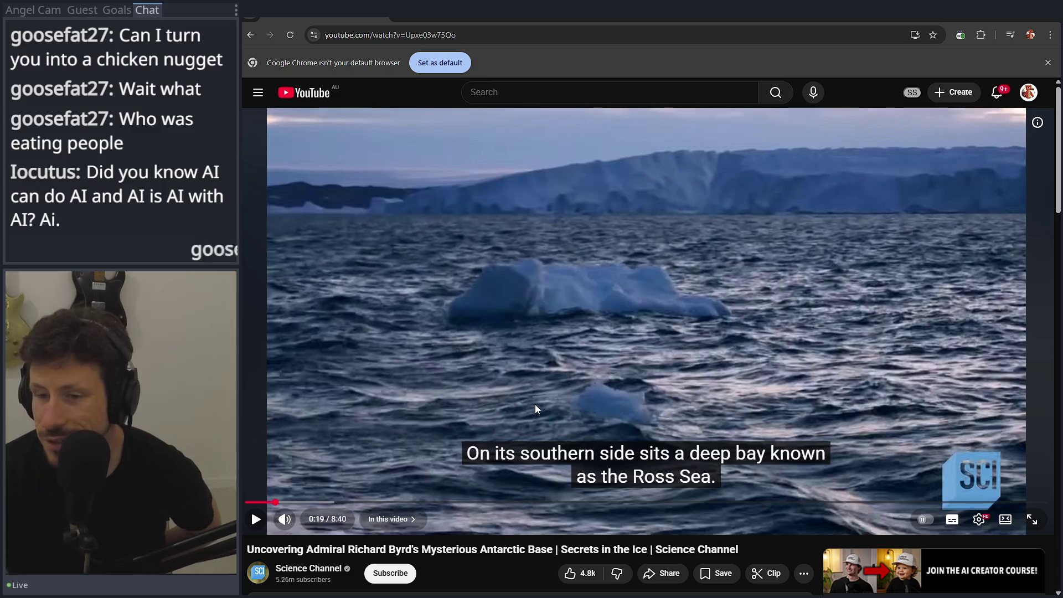
click(616, 360)
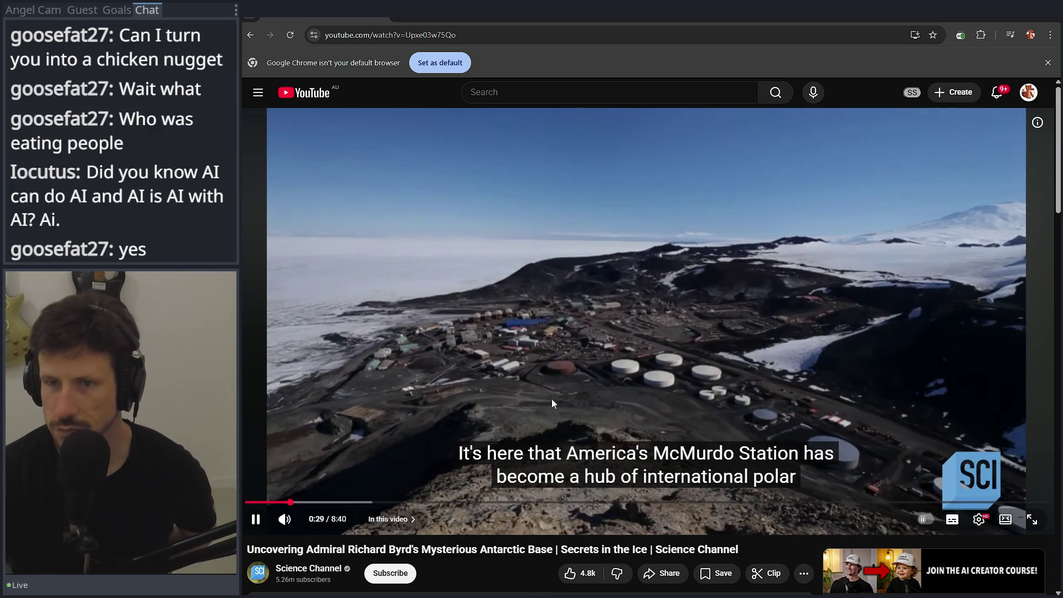
click(552, 404)
Select the video's URL, exit fullscreen, and switch to the other browser showing the video
click(462, 35)
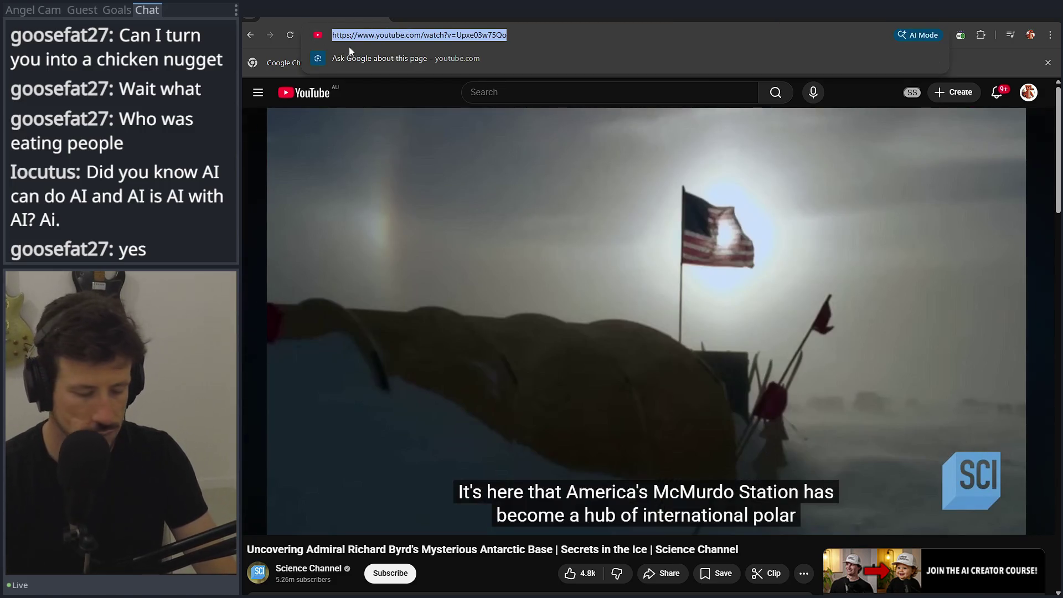
key(F11)
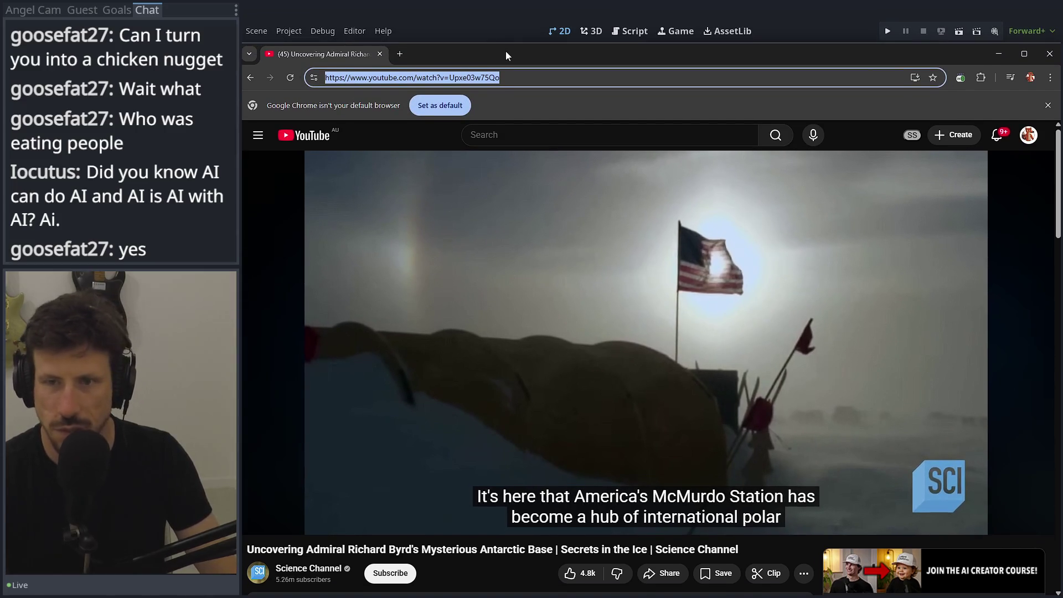
key(alt+Tab)
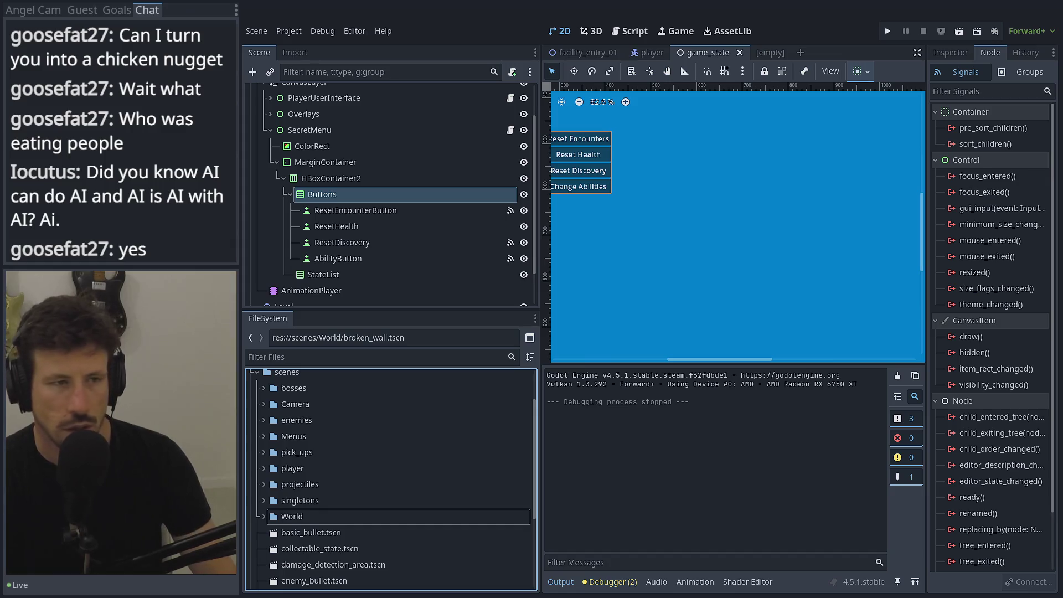
key(alt+Tab)
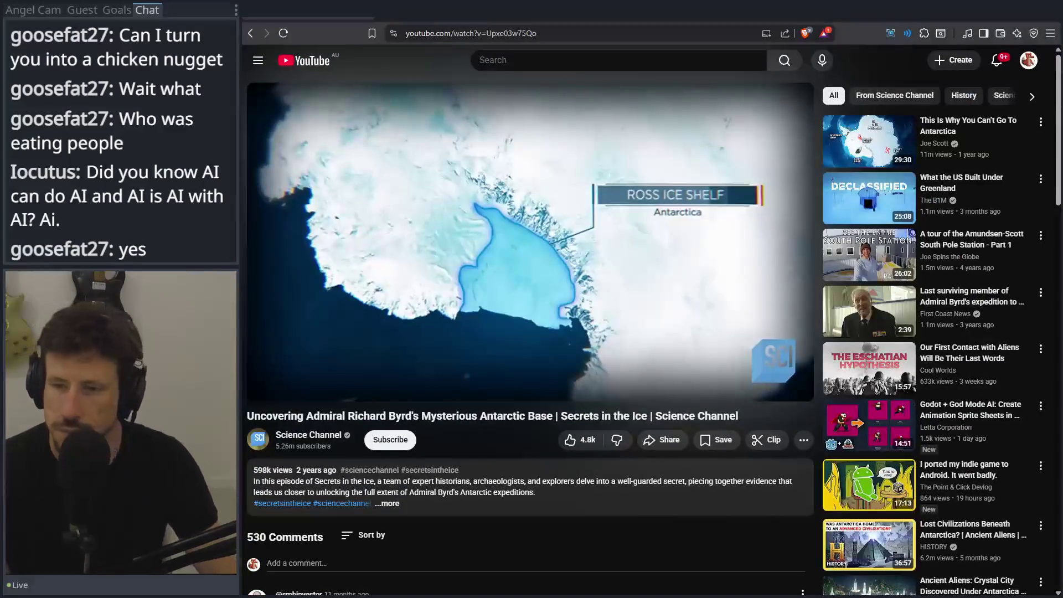
Widen the player, skip ahead, and watch the Antarctic base video, pausing at the interview
click(763, 386)
click(683, 278)
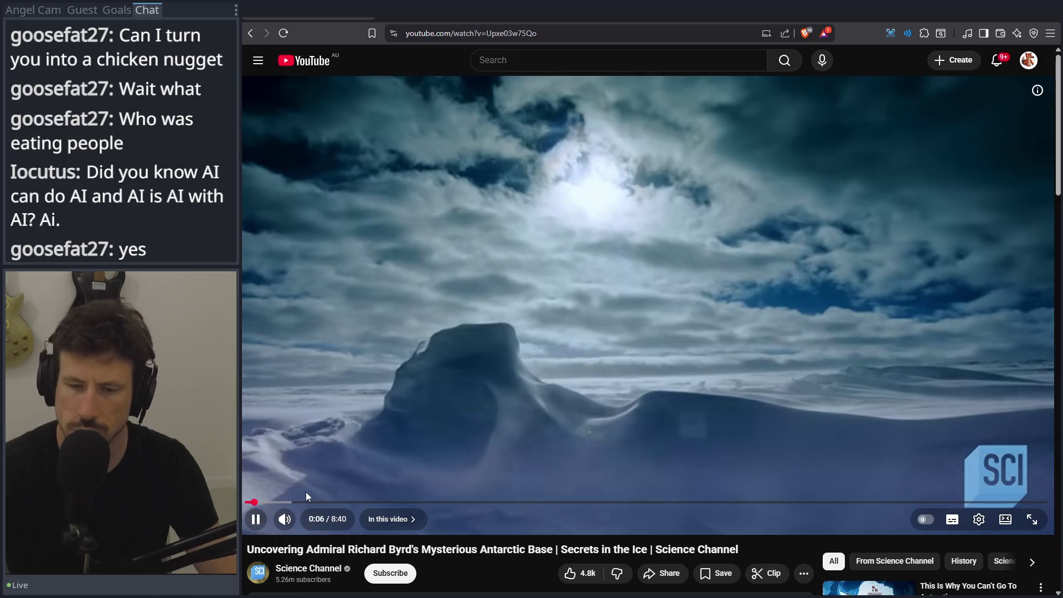
key(Right)
key(Right)
key(Right)
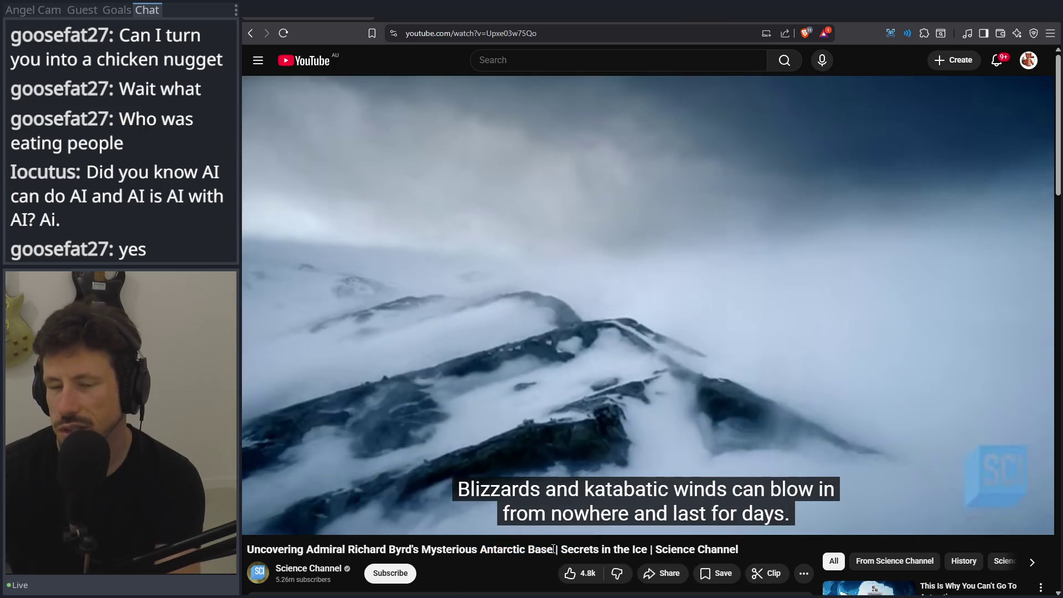
click(565, 295)
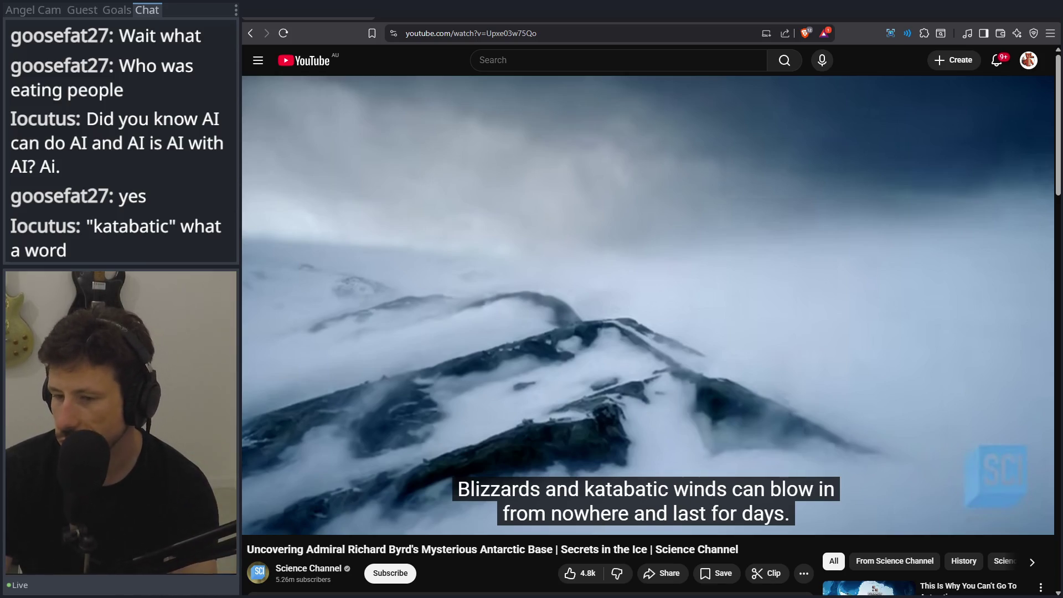
mouse_move(534, 268)
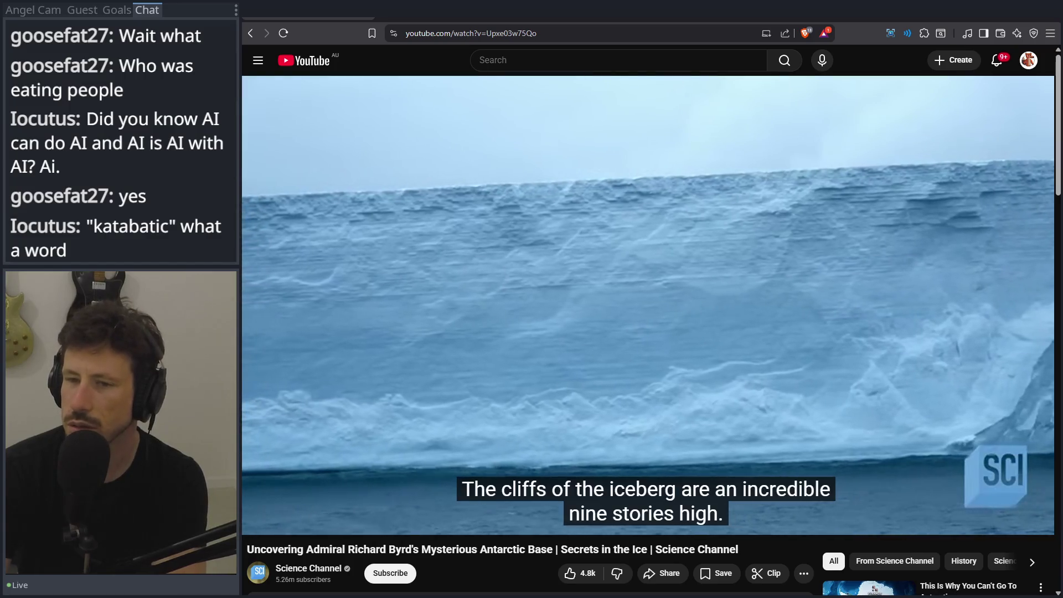
mouse_move(607, 306)
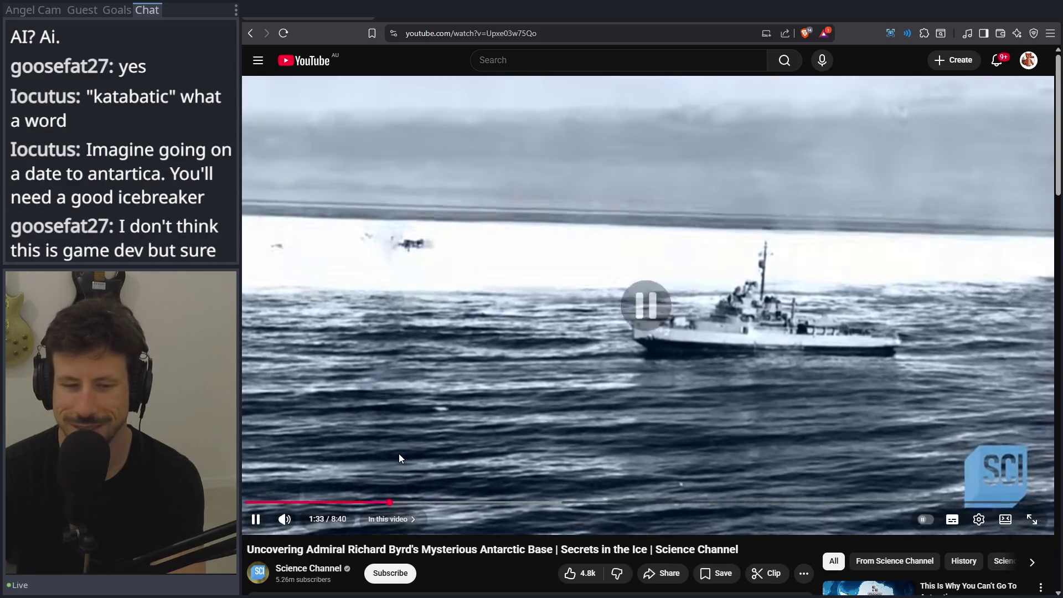
click(399, 456)
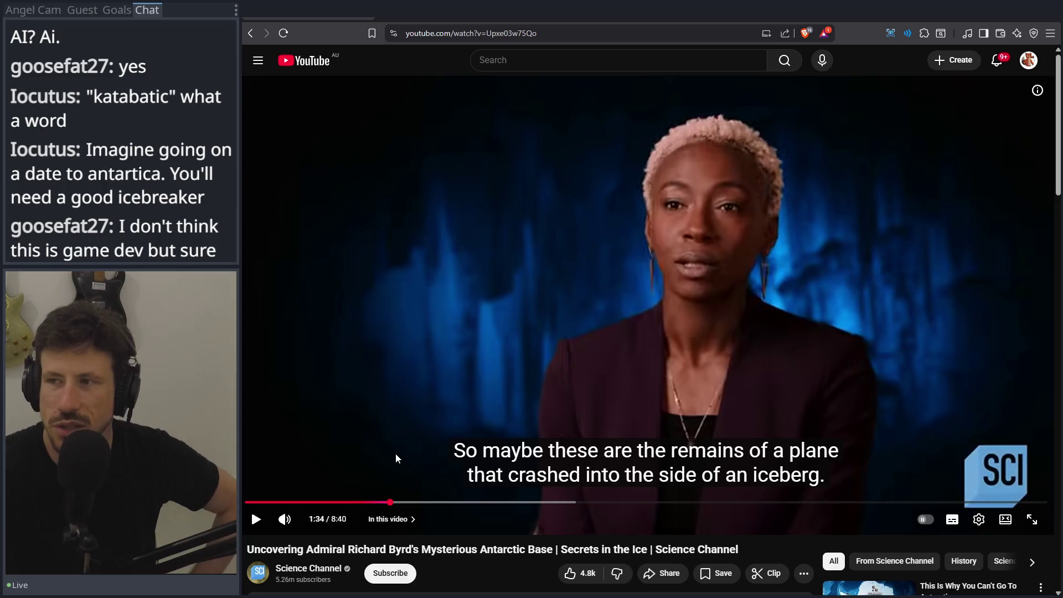
click(726, 351)
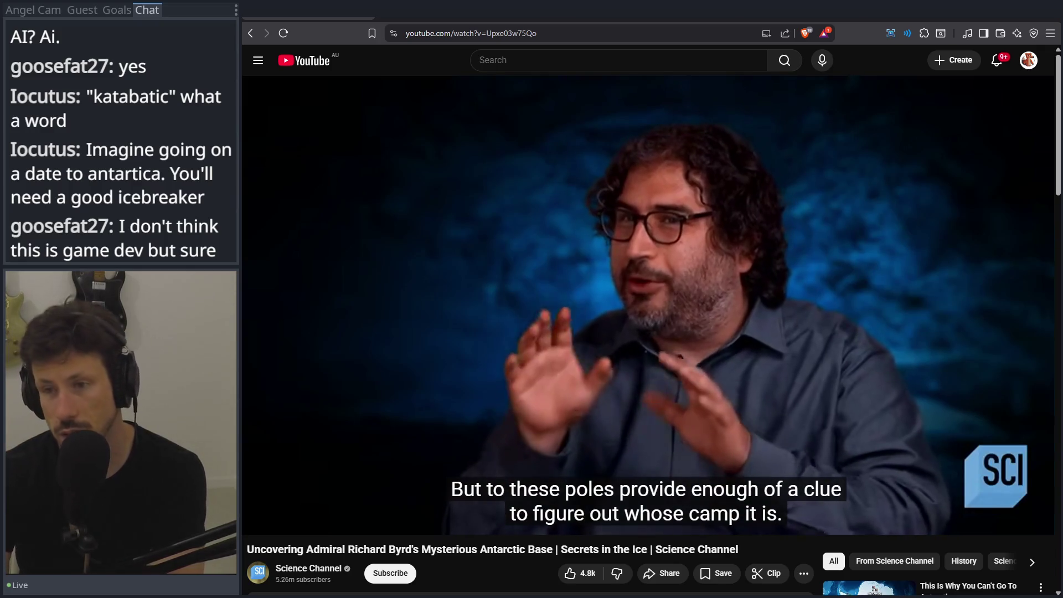
scroll(556, 489, down, 5)
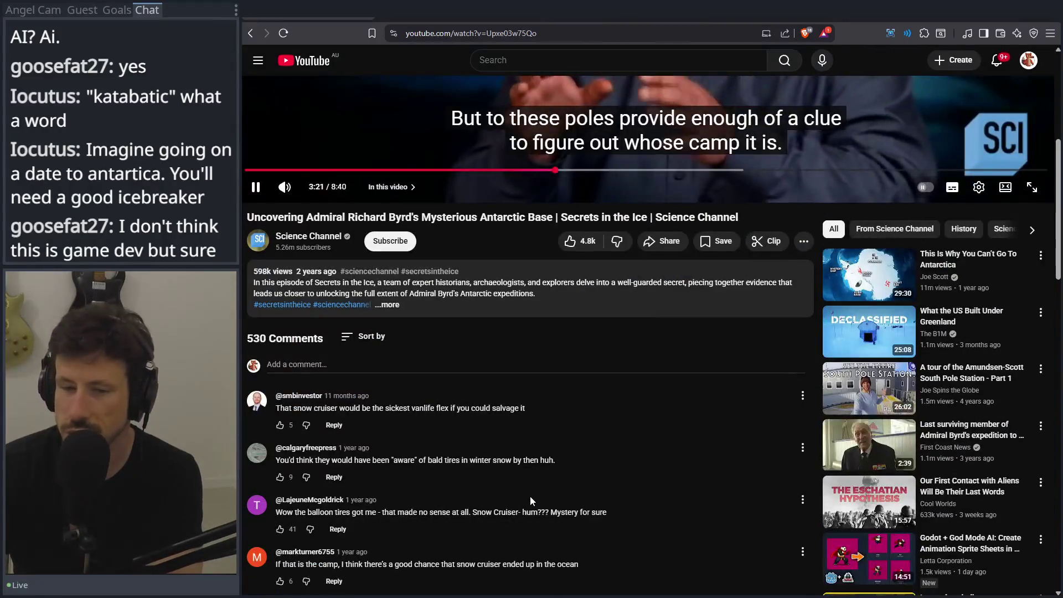
drag(509, 408, 400, 407)
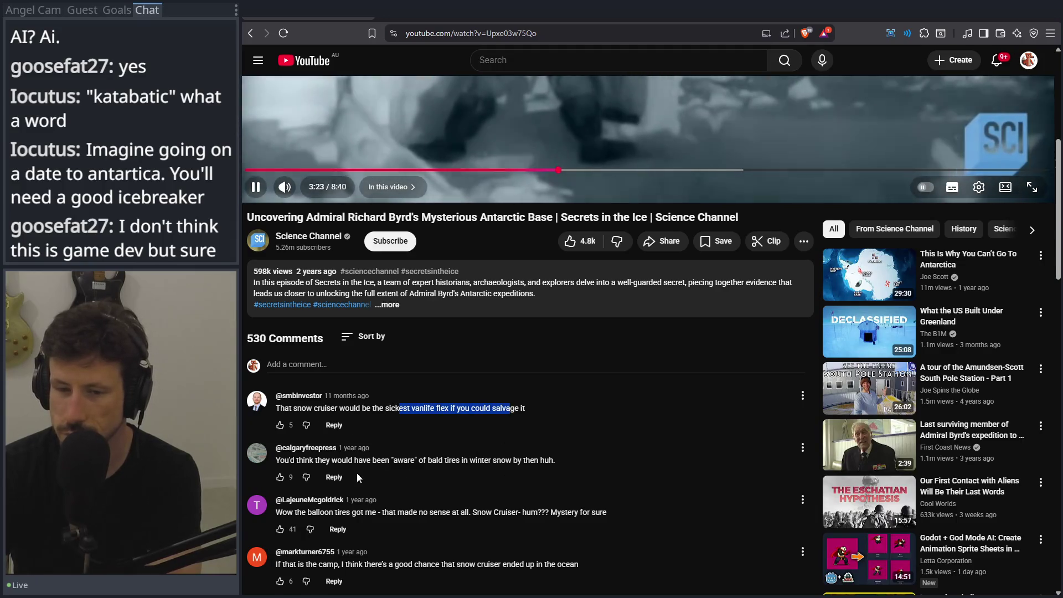
drag(386, 460, 468, 460)
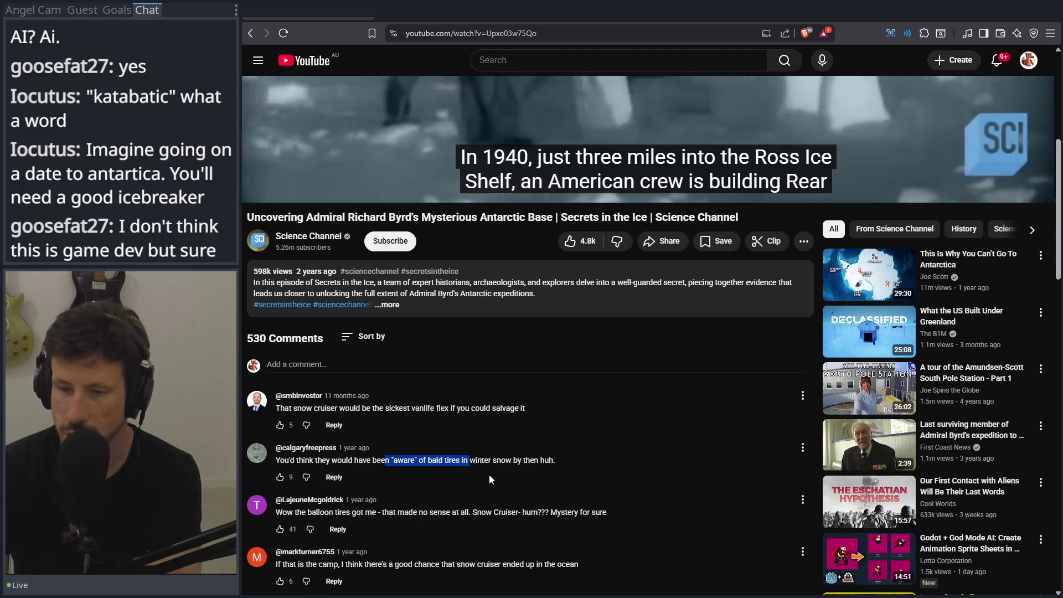
drag(352, 512, 499, 520)
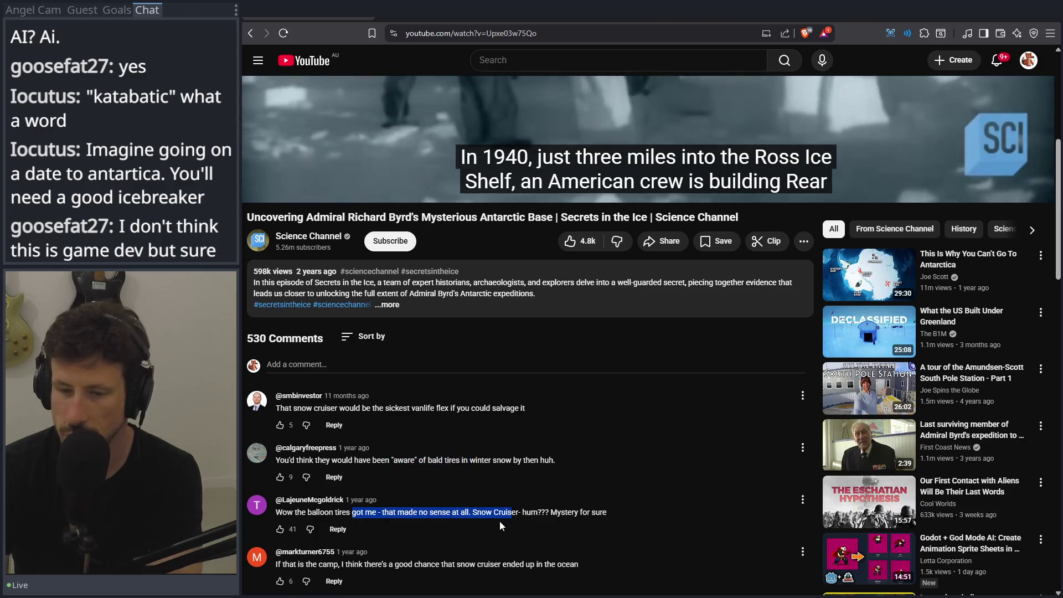
scroll(497, 524, down, 2)
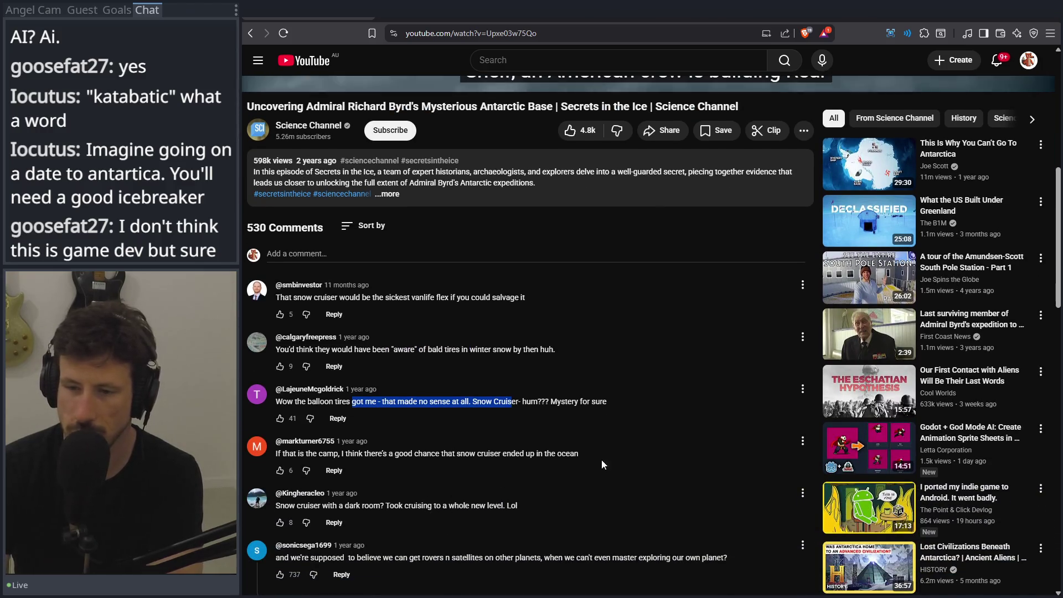
drag(285, 470, 366, 470)
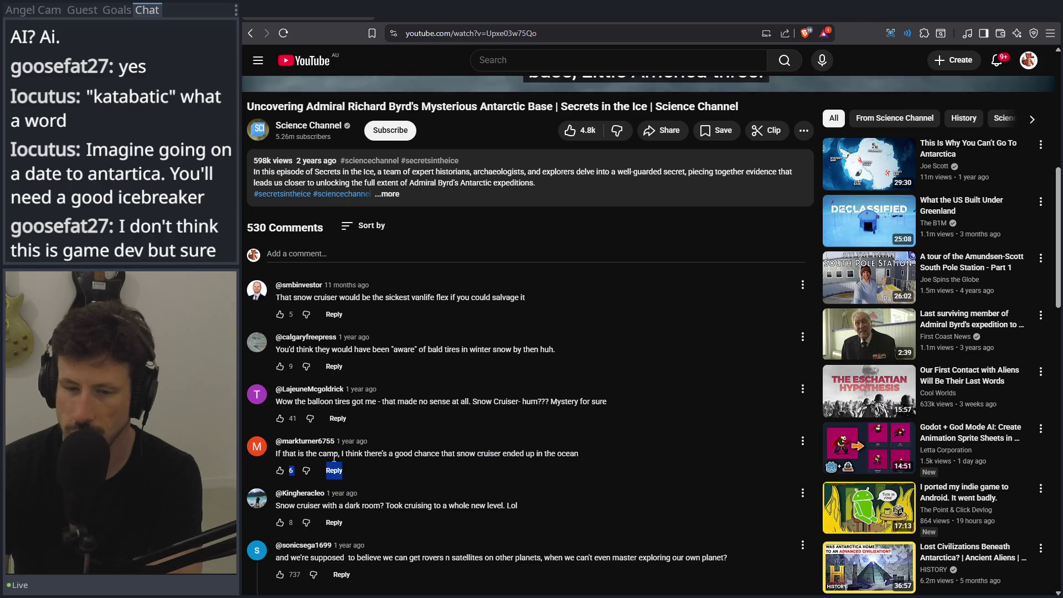
scroll(558, 486, up, 6)
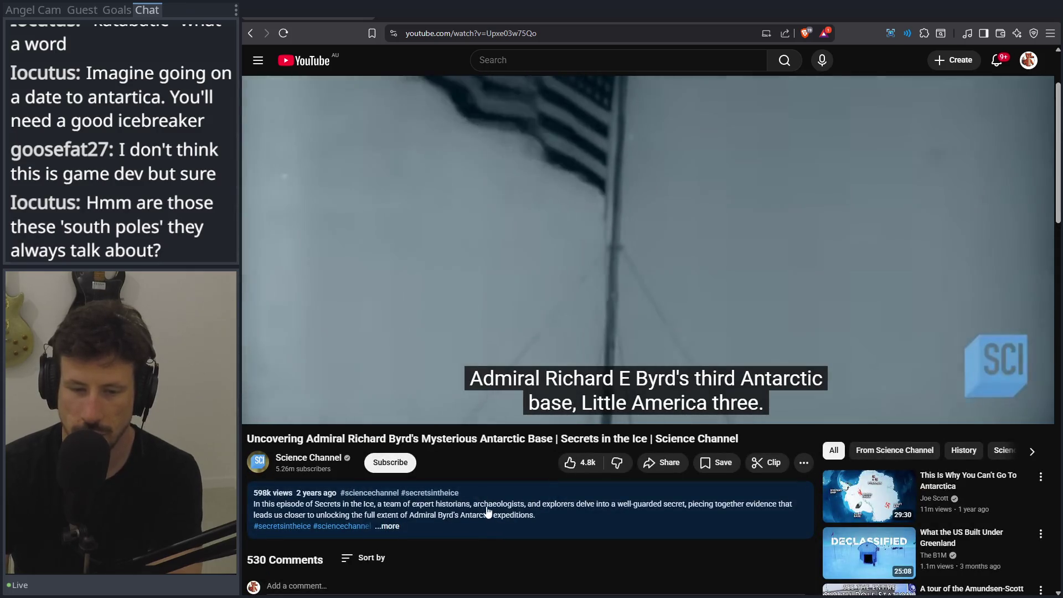
Switch the player to theater mode and pause the video at 4:01
key(t)
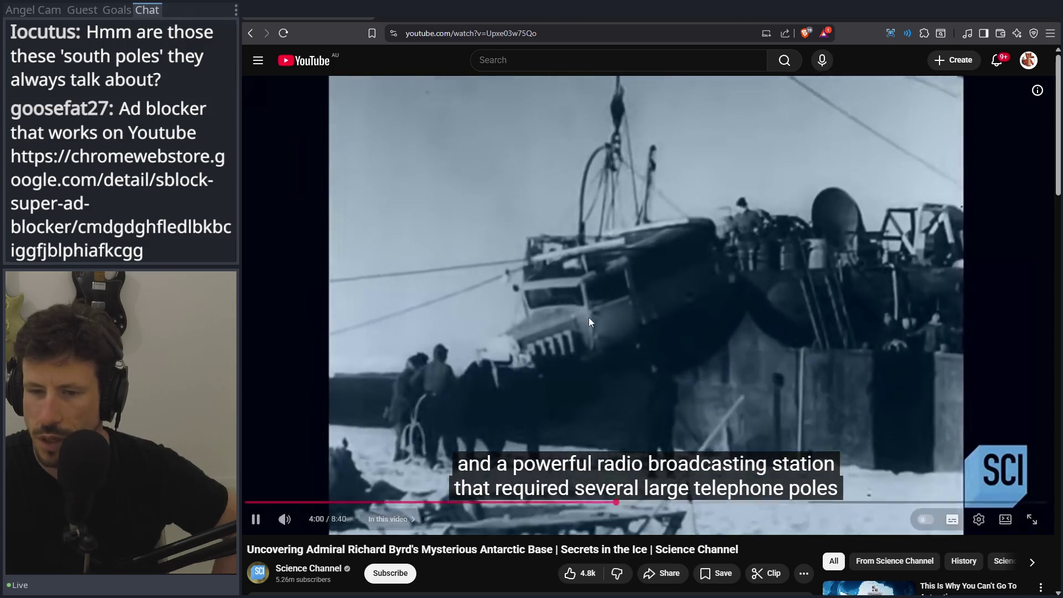
click(620, 299)
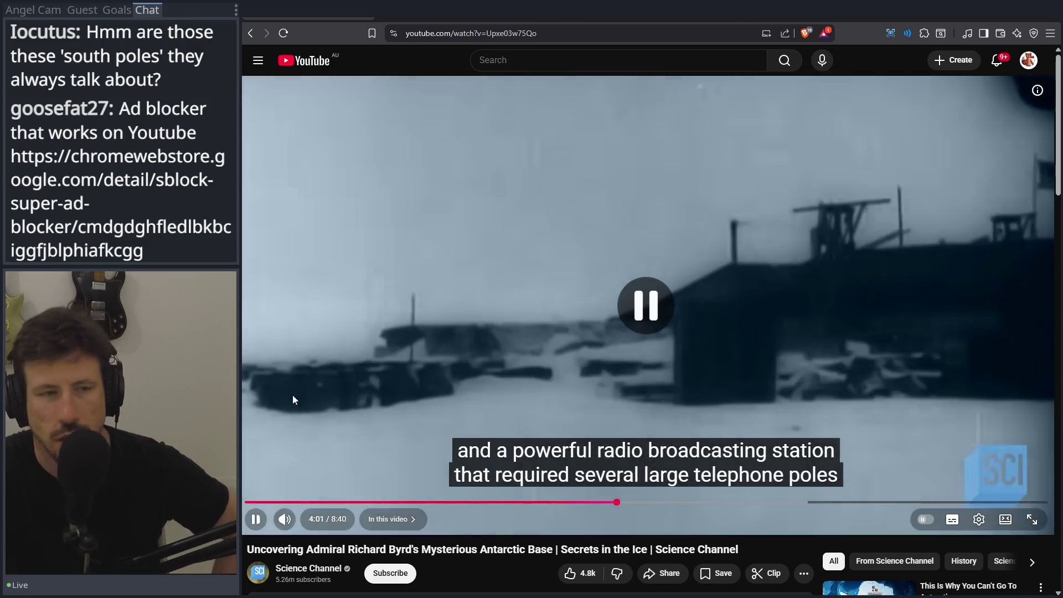
Bring the Godot editor, showing game_state's SecretMenu, back to the front from the taskbar
click(1003, 16)
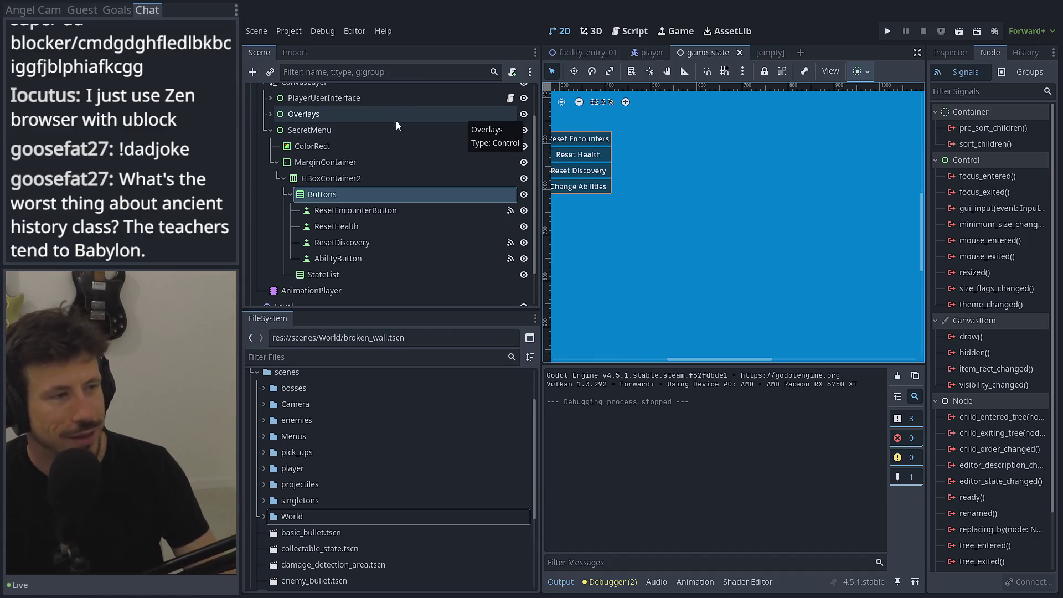
Switch to the player scene and filter the project files for 'wal', then clear the filter
click(635, 53)
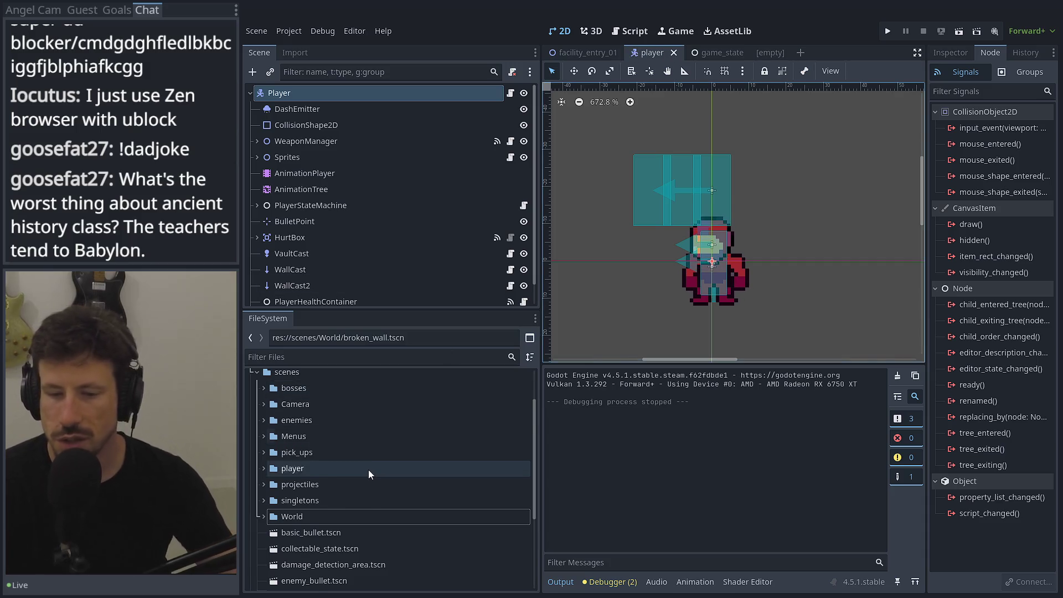
scroll(367, 469, down, 3)
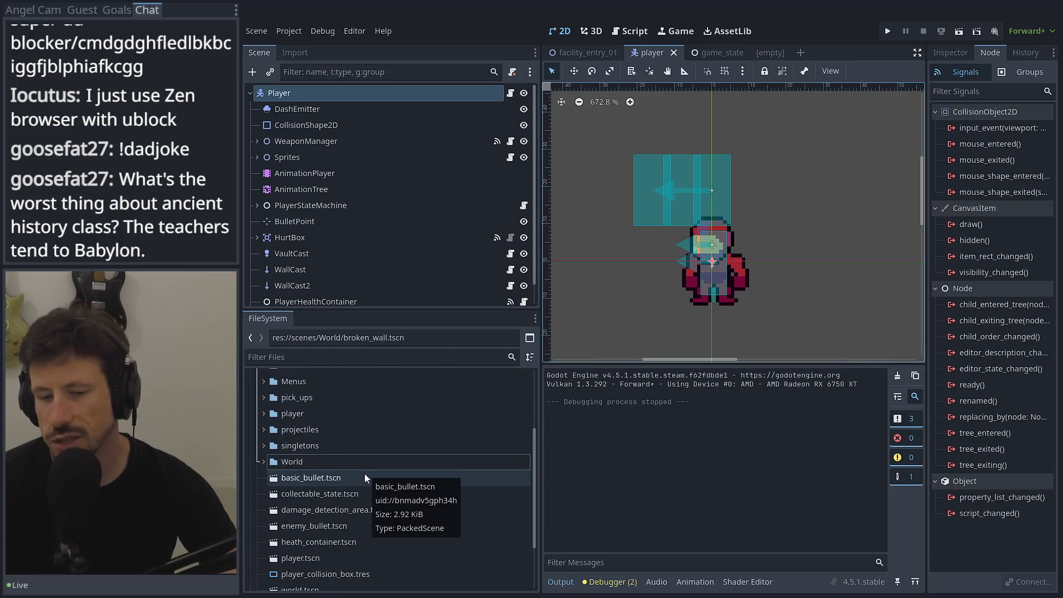
scroll(353, 470, down, 5)
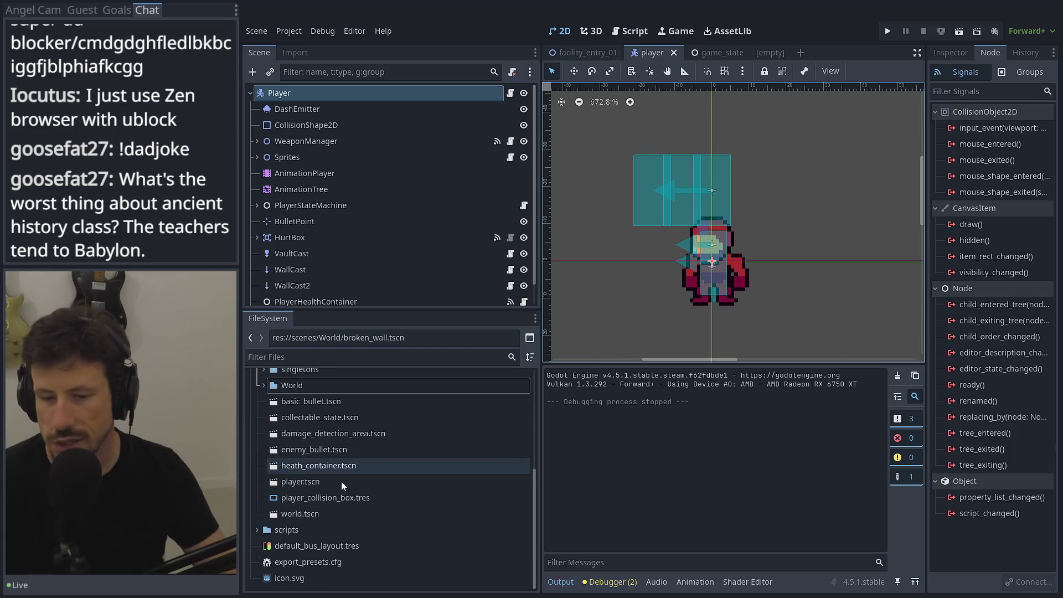
click(343, 362)
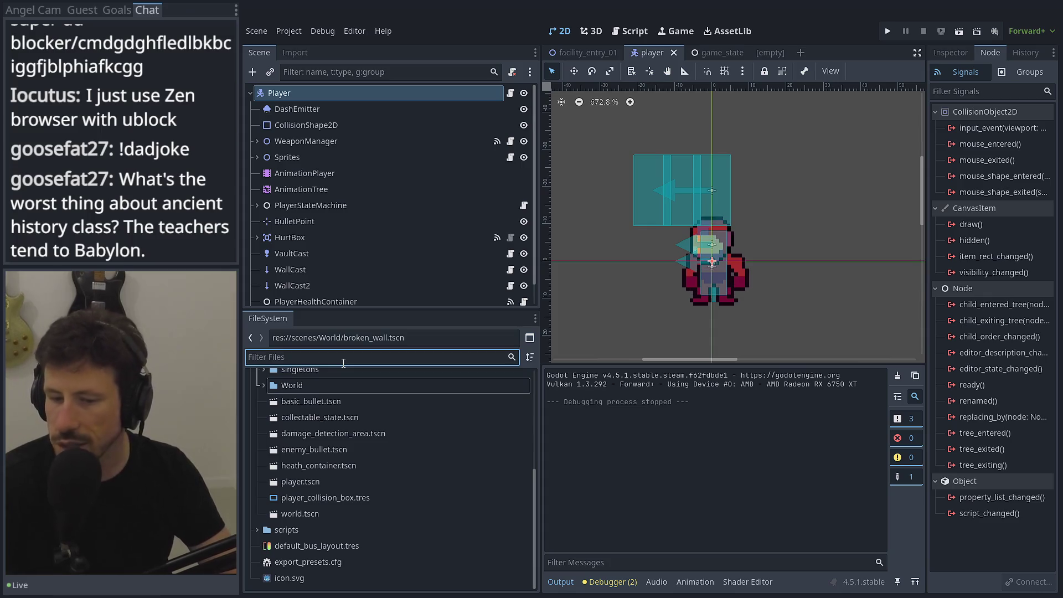
text(wal)
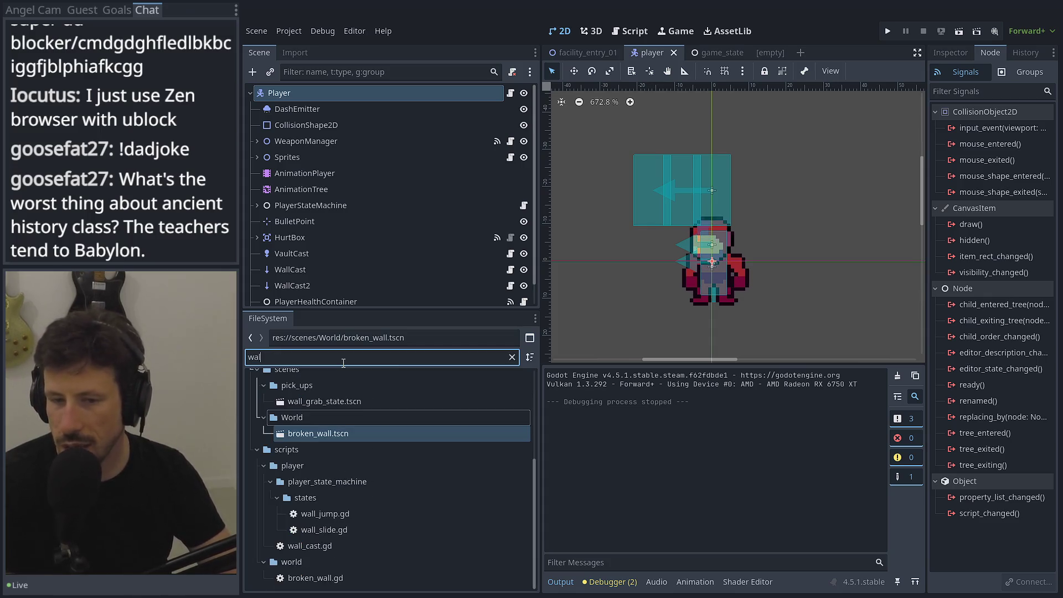
key(BackSpace)
key(BackSpace)
key(BackSpace)
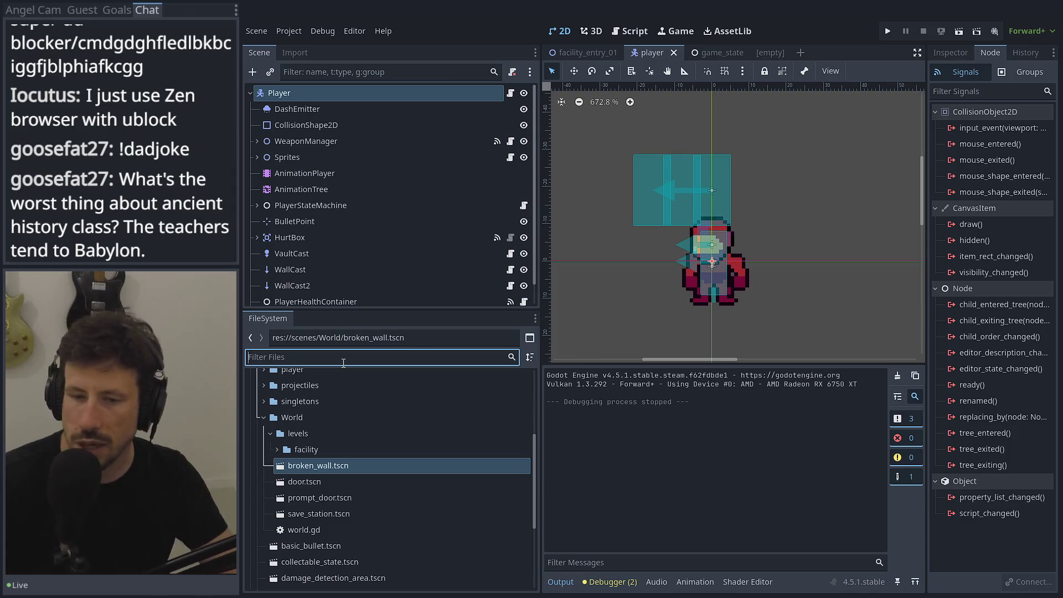
Collapse World and the enemies subfolders, expand bosses, and collapse Boss1 and boss2 to reveal boss_3
scroll(271, 462, up, 3)
click(264, 473)
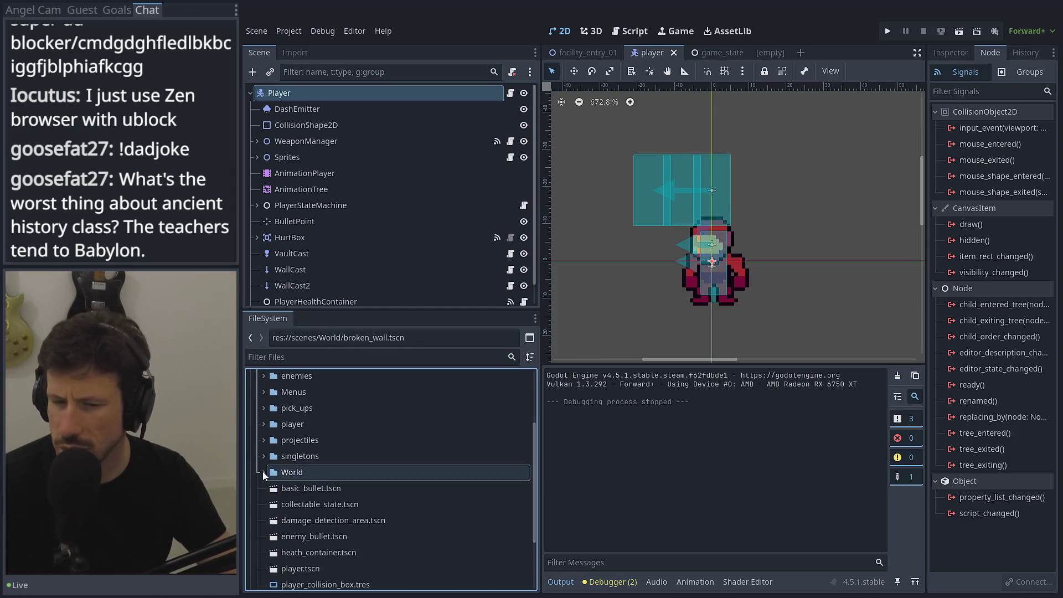
scroll(268, 476, up, 3)
click(264, 430)
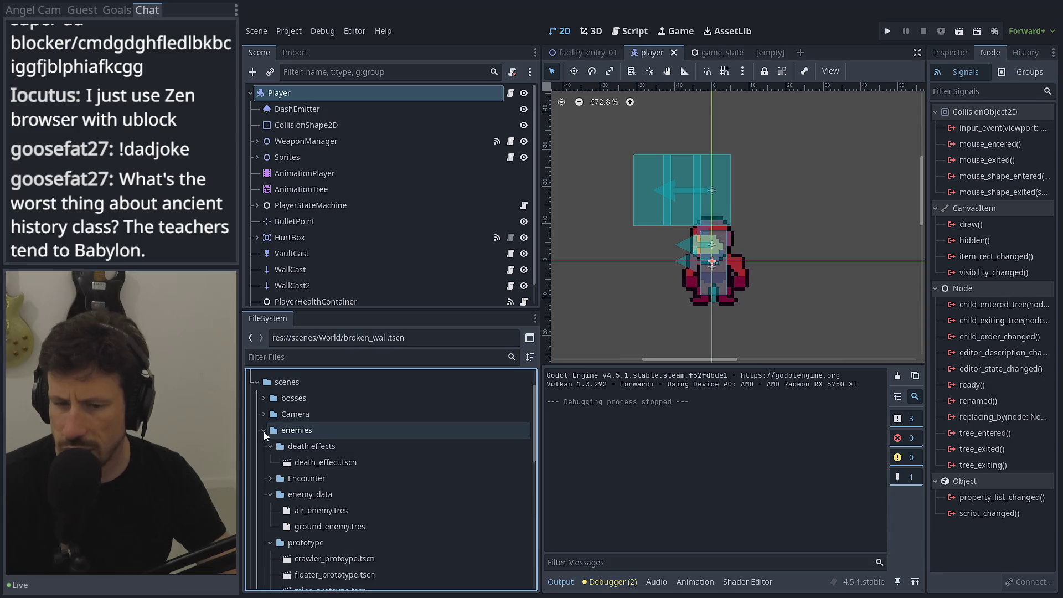
click(266, 447)
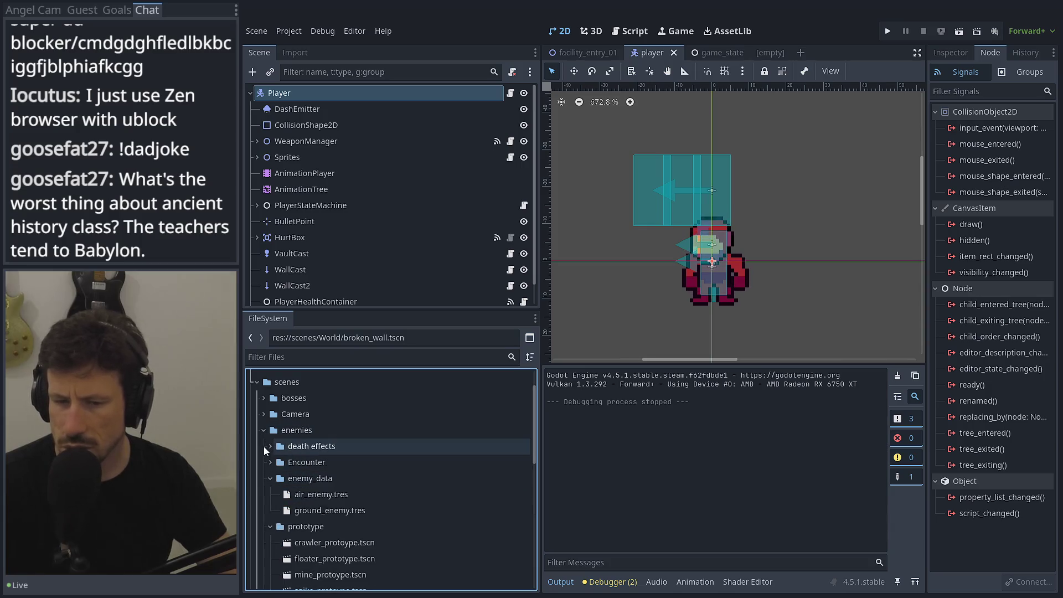
click(270, 478)
click(270, 495)
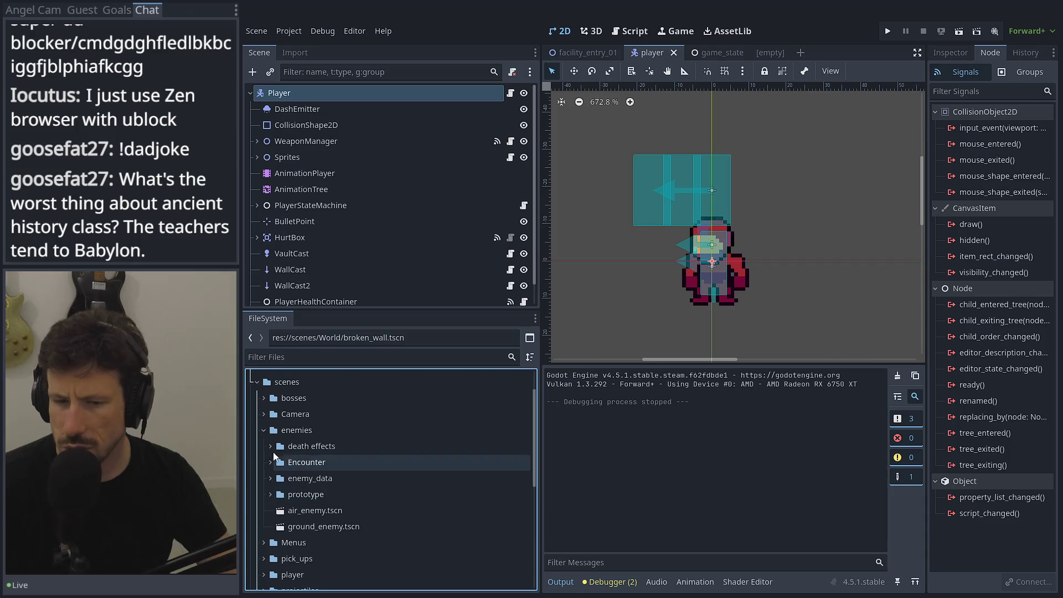
click(264, 398)
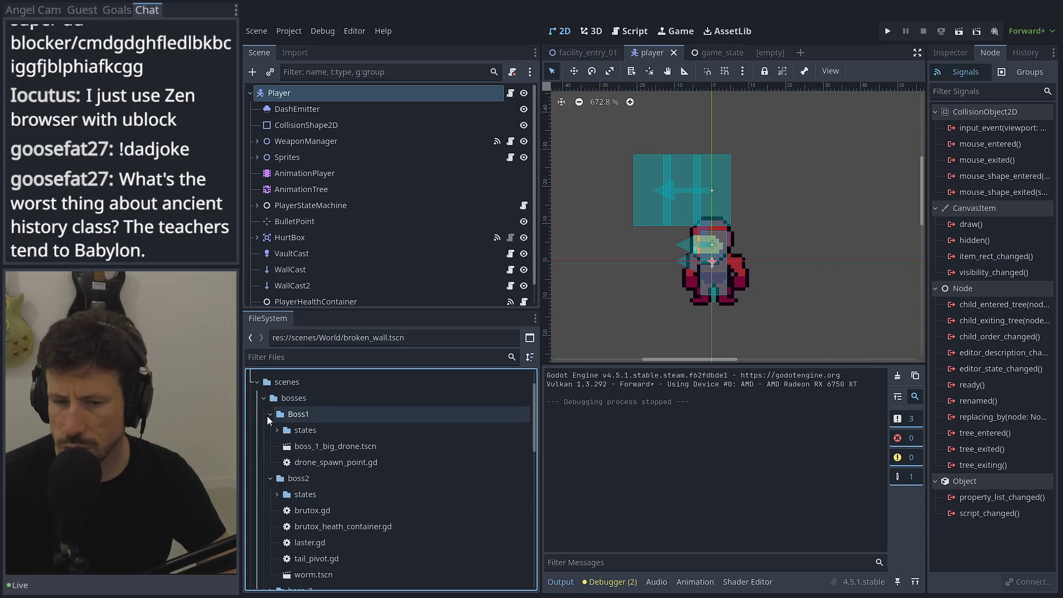
click(269, 415)
click(270, 430)
Open crazed_tusk.tscn, enlarge the 2D viewport, and show the AnimationPlayer's idle timeline
double_click(284, 461)
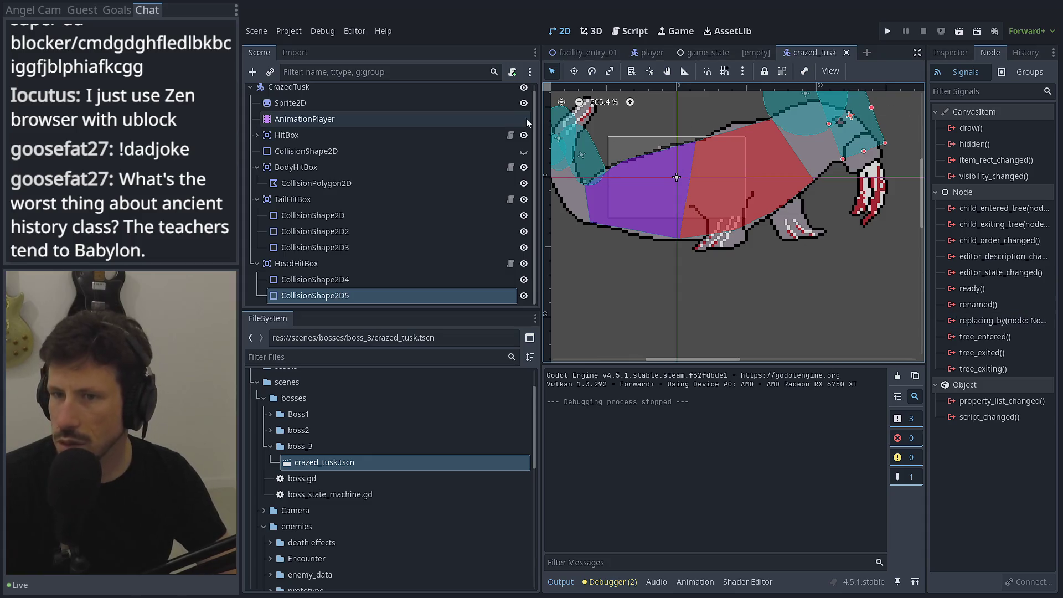
drag(537, 125, 454, 125)
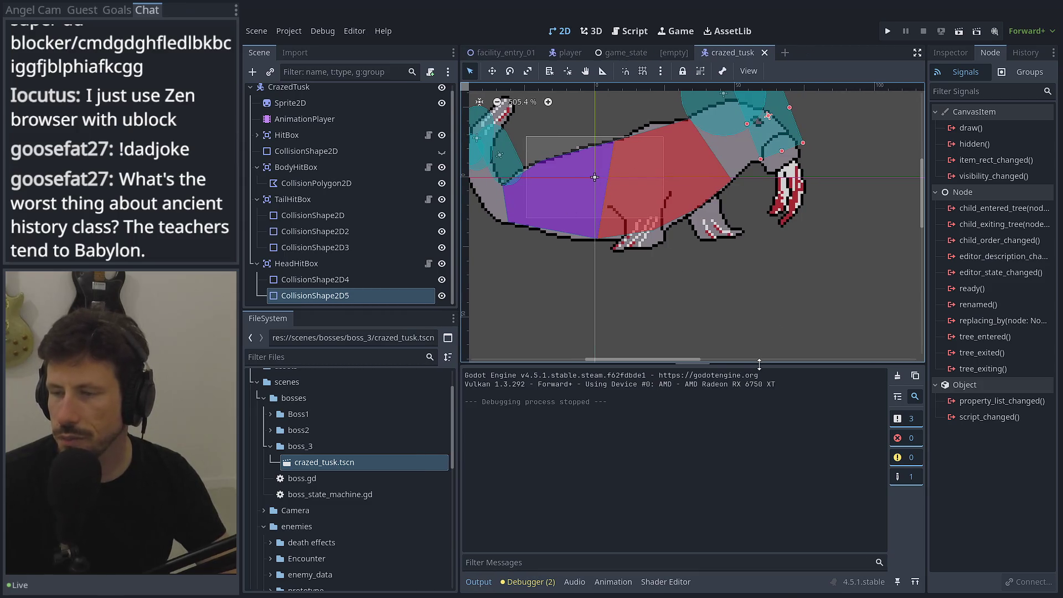
drag(759, 363, 759, 449)
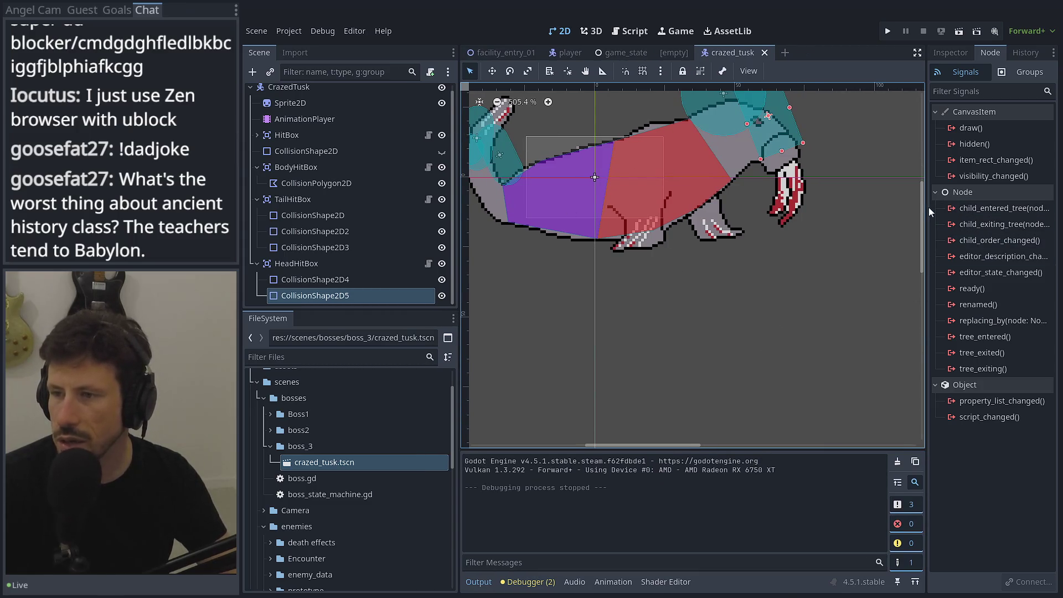
scroll(922, 205, down, 5)
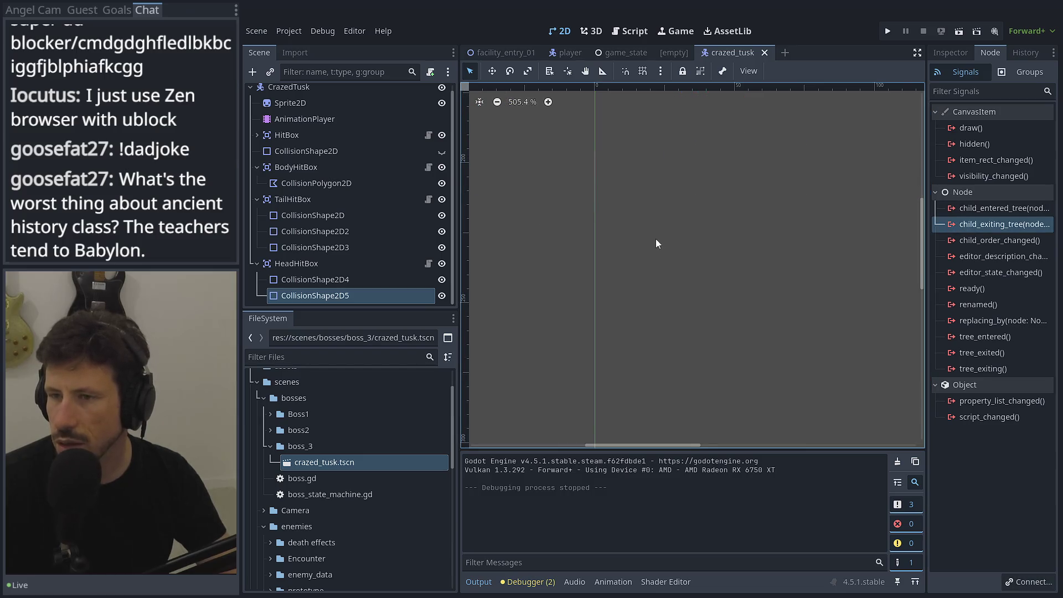
scroll(698, 144, left, 2)
scroll(697, 161, up, 5)
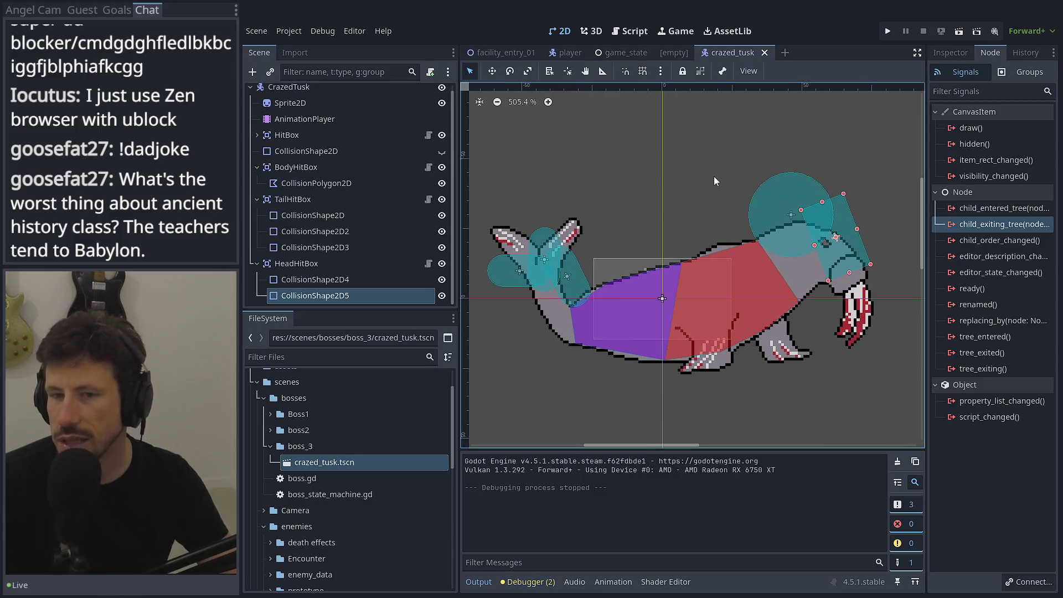
click(305, 119)
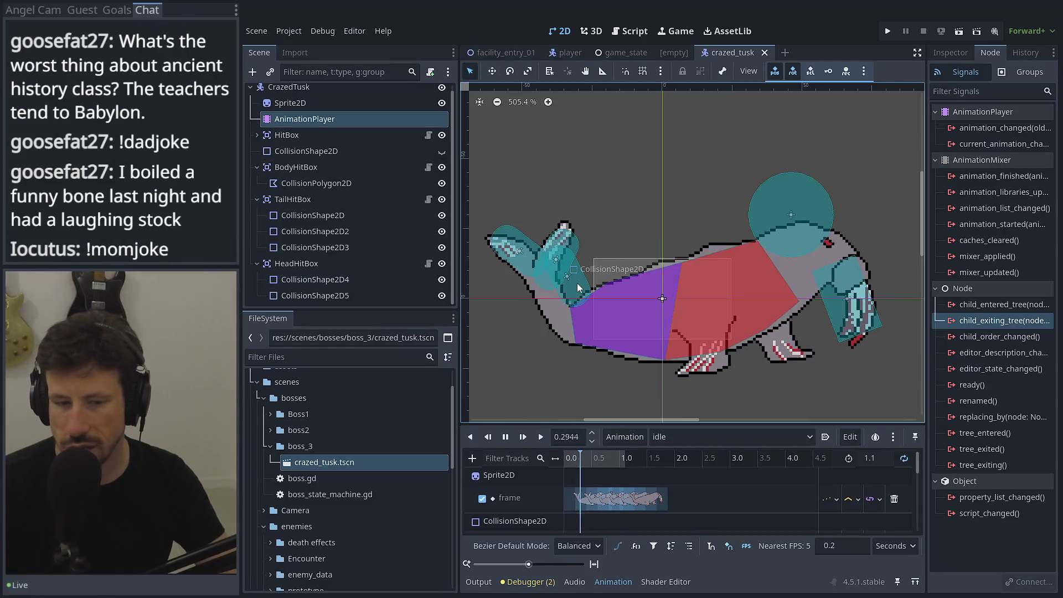
At time 0 of idle, move the tail hitbox onto the lower tail and key its position, without a RESET track
click(505, 439)
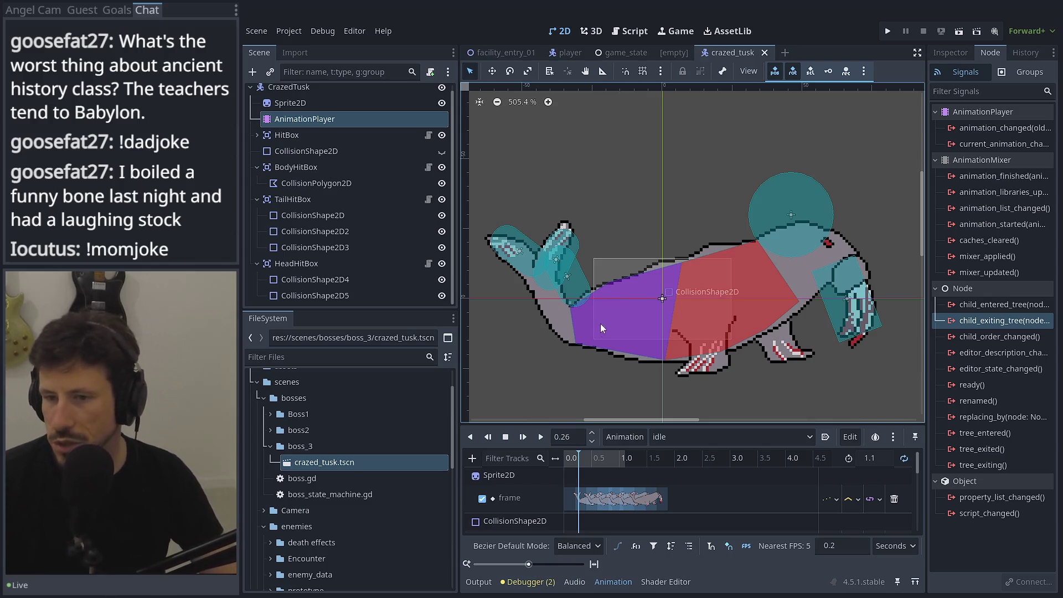
click(575, 288)
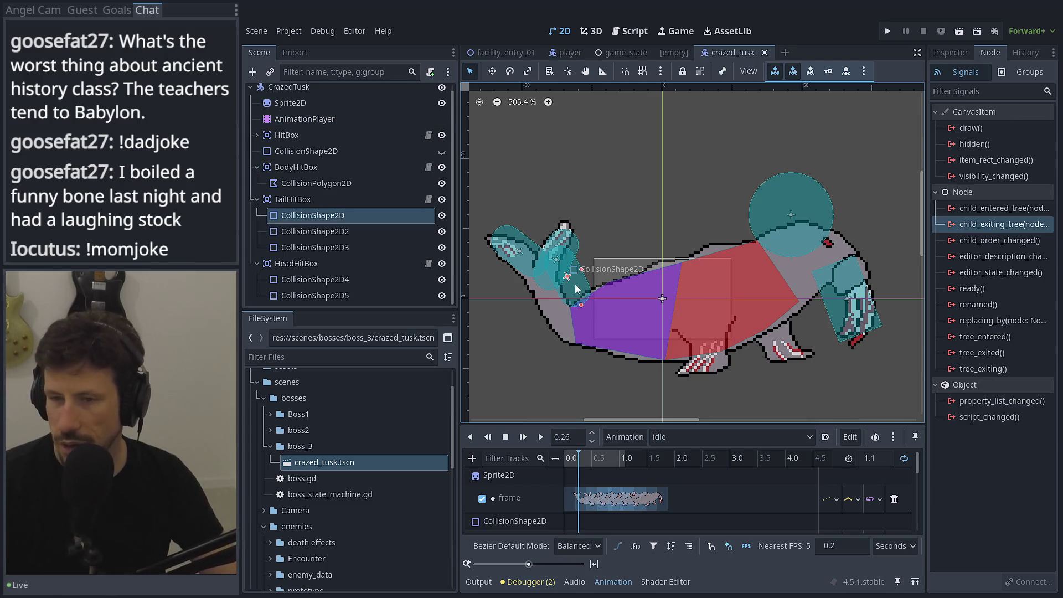
click(564, 458)
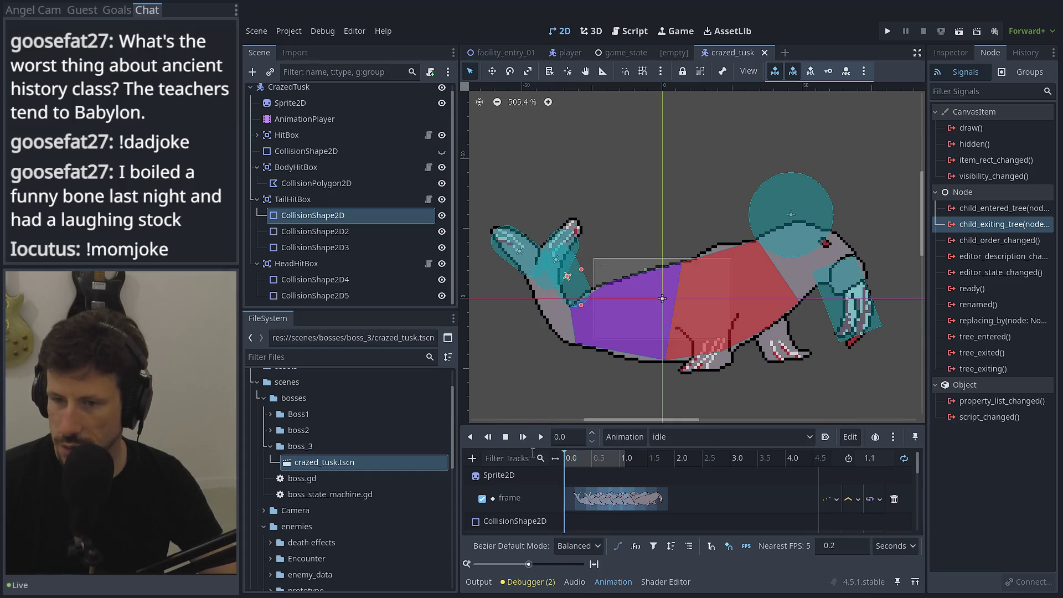
drag(565, 295, 548, 323)
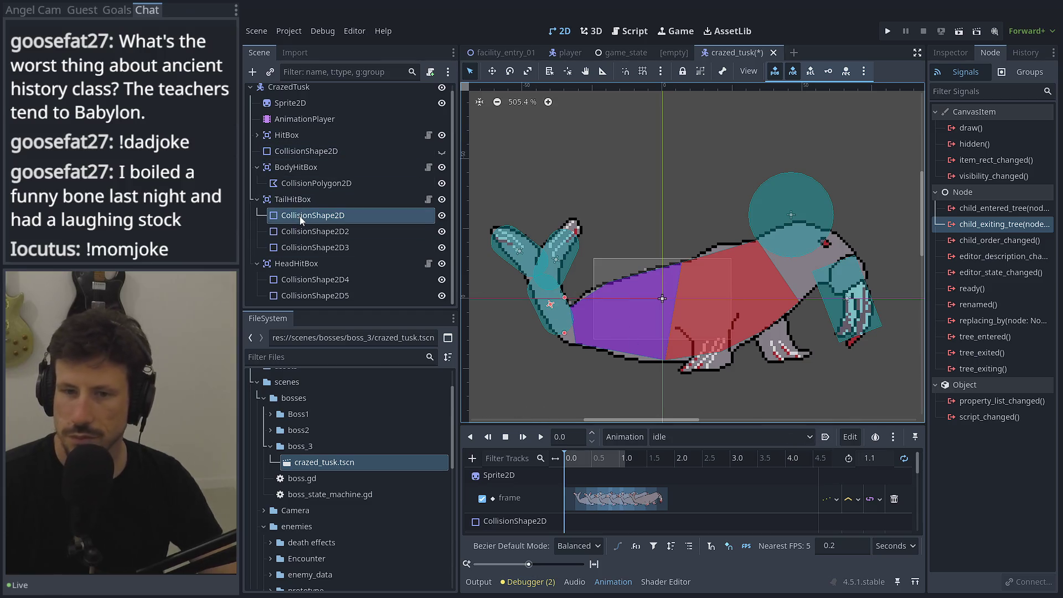
click(965, 53)
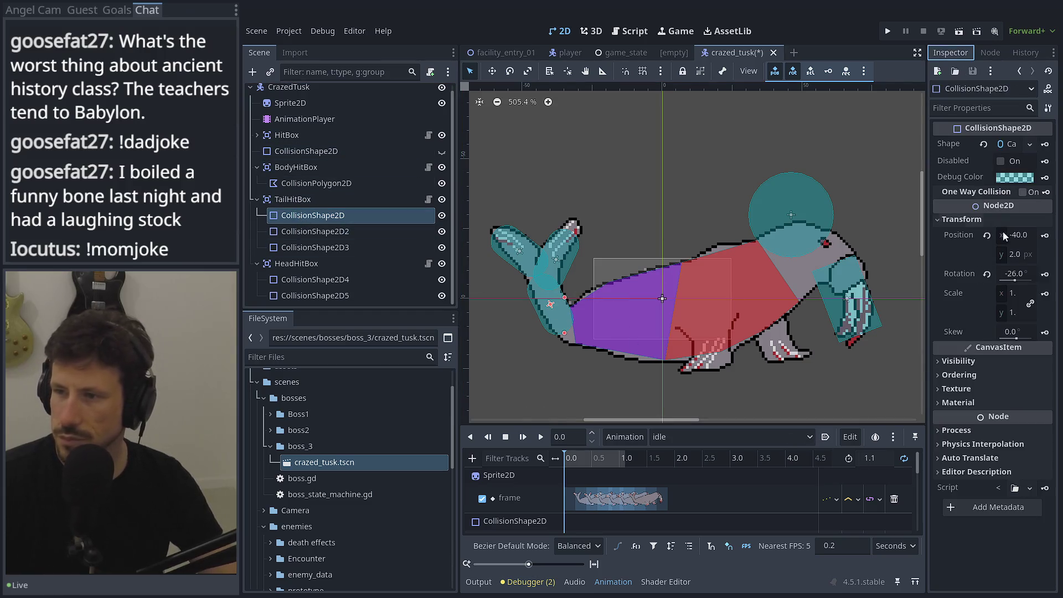
click(1044, 235)
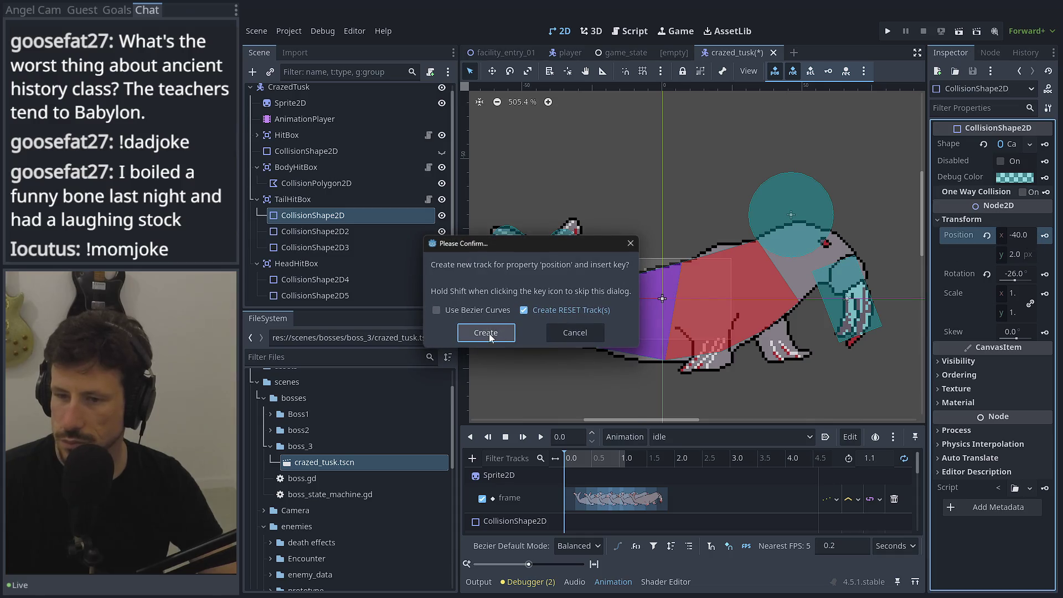
click(525, 317)
click(485, 332)
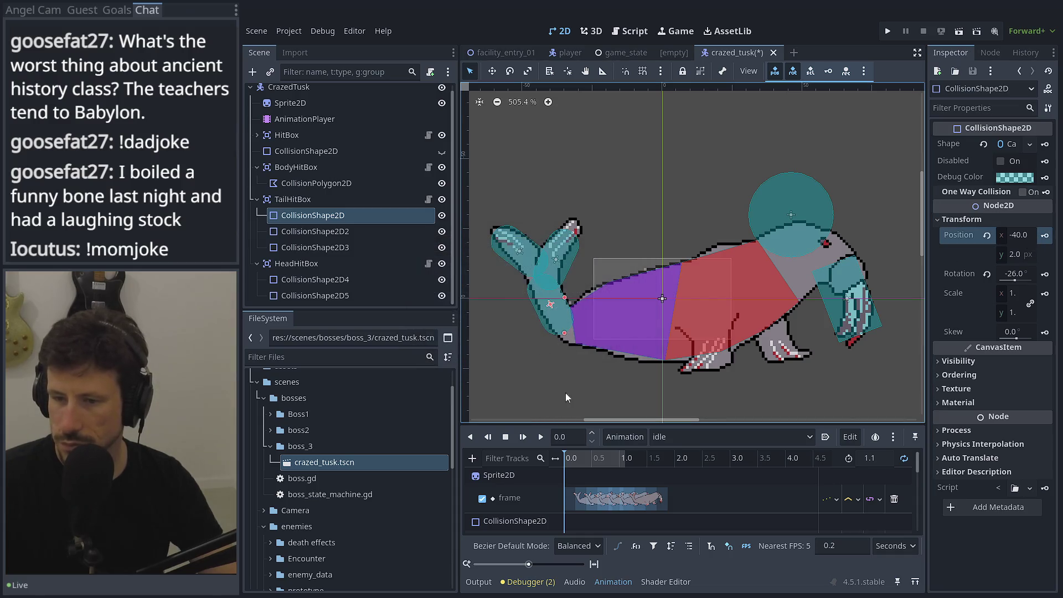
Scrub the idle pose, then move the head's circle hitbox down-right to (50, -13)
mouse_move(590, 448)
mouse_down()
mouse_move(576, 453)
mouse_move(622, 454)
mouse_up()
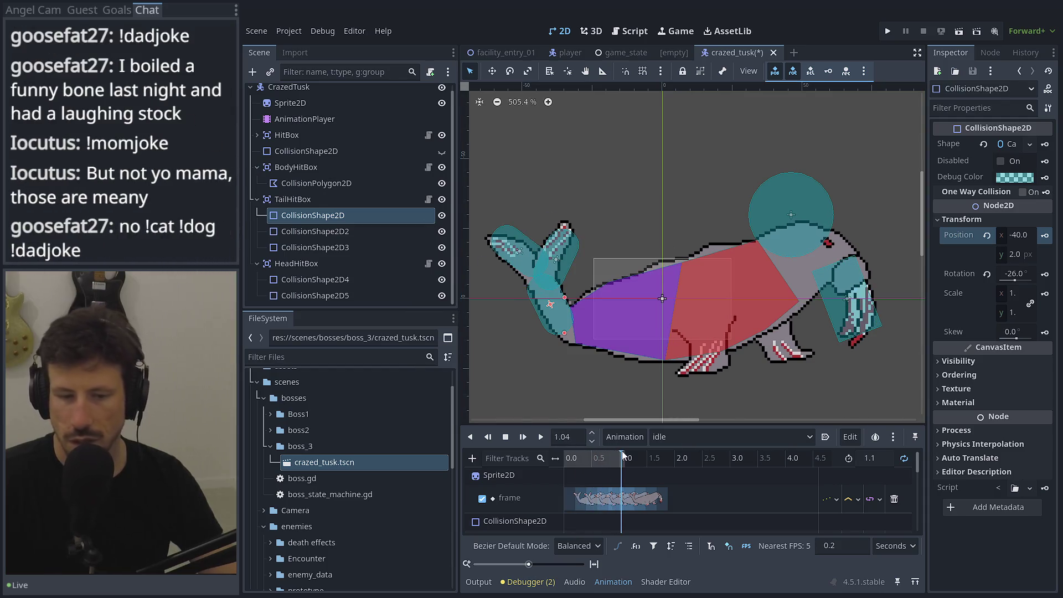
drag(622, 454, 559, 454)
click(786, 210)
drag(786, 211, 798, 261)
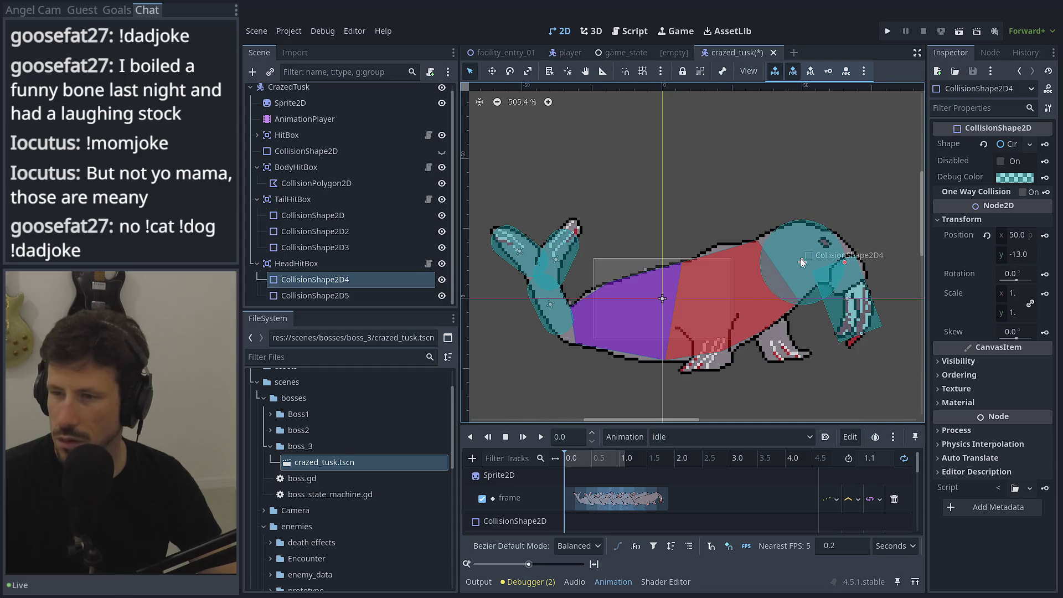
Key the head hitbox's position in idle, then preview the jump and land animations
click(1045, 237)
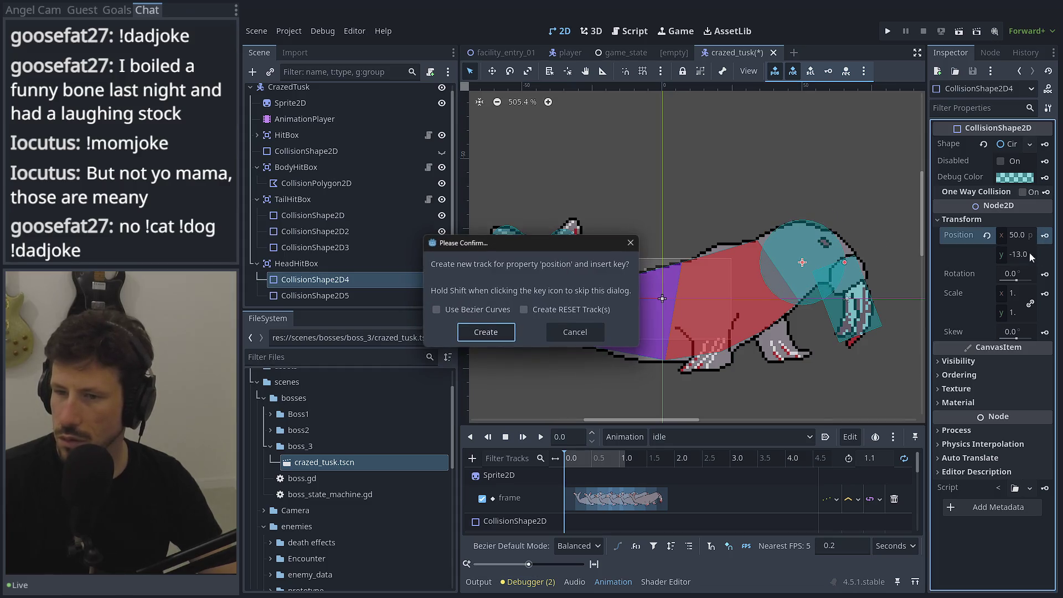
click(484, 334)
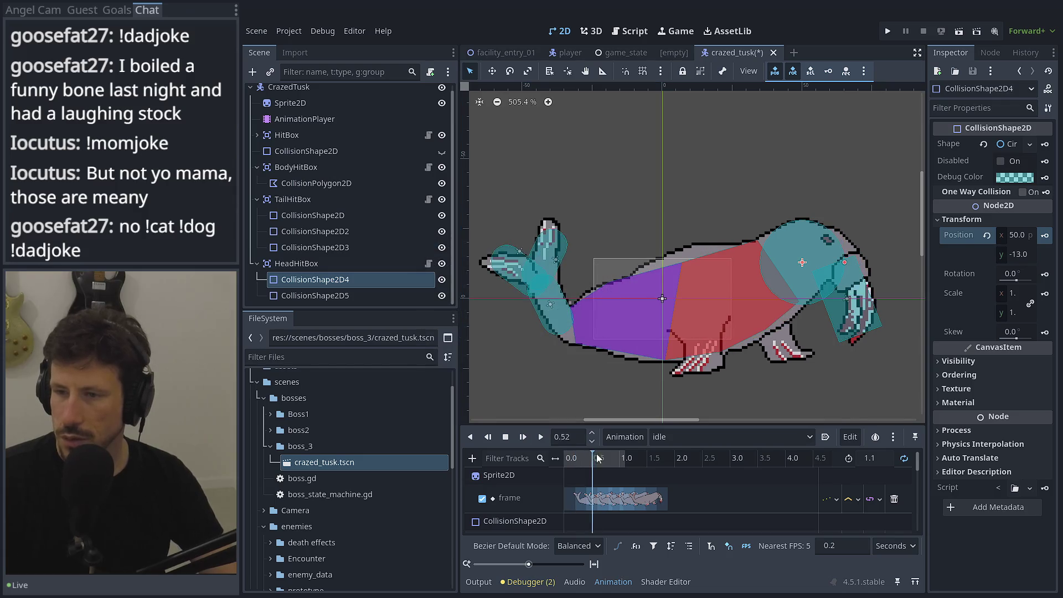
click(690, 437)
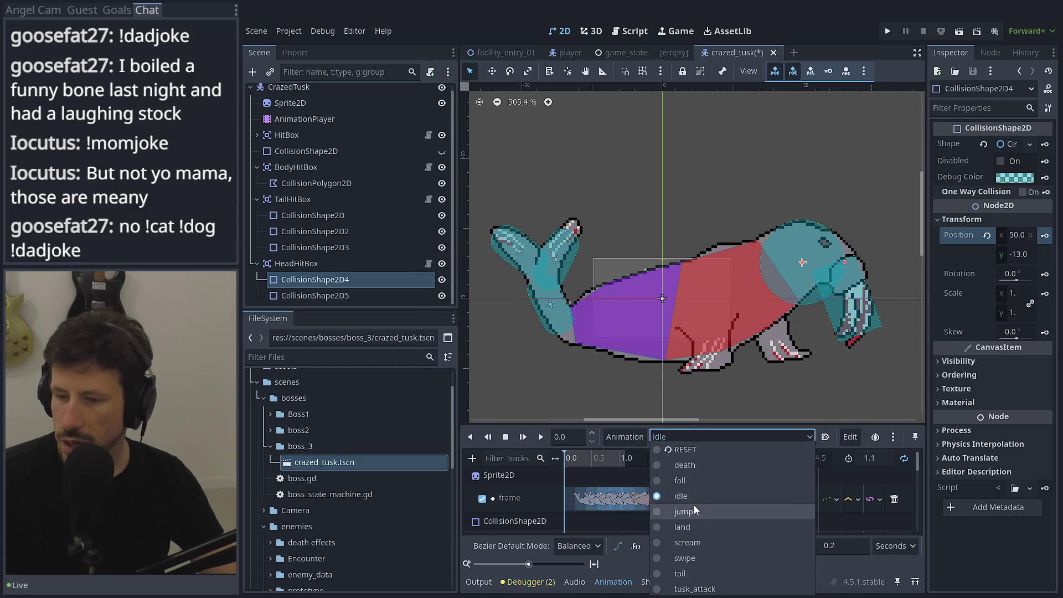
click(691, 509)
click(700, 438)
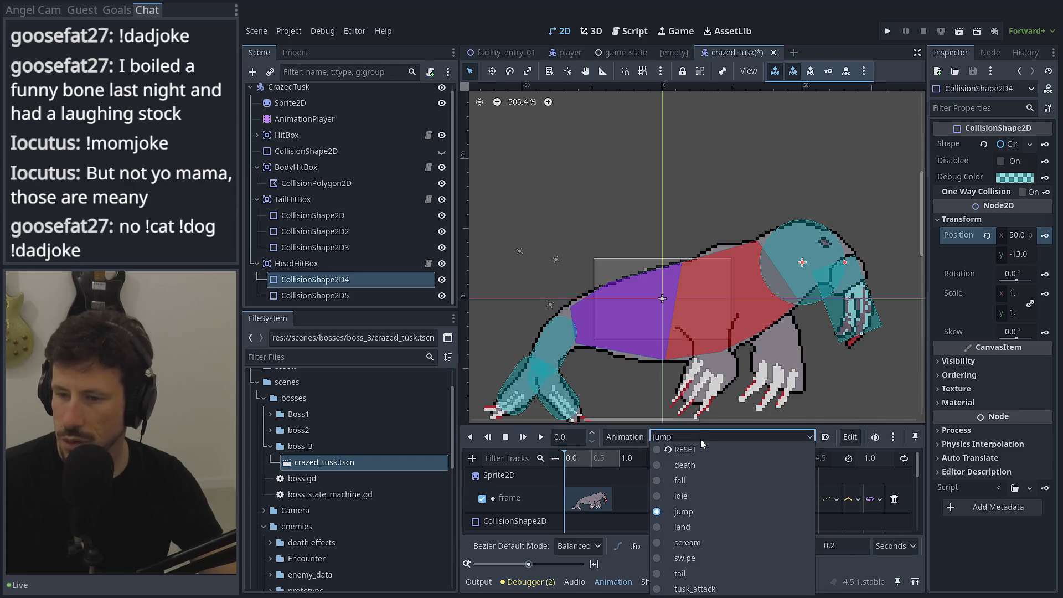
click(679, 525)
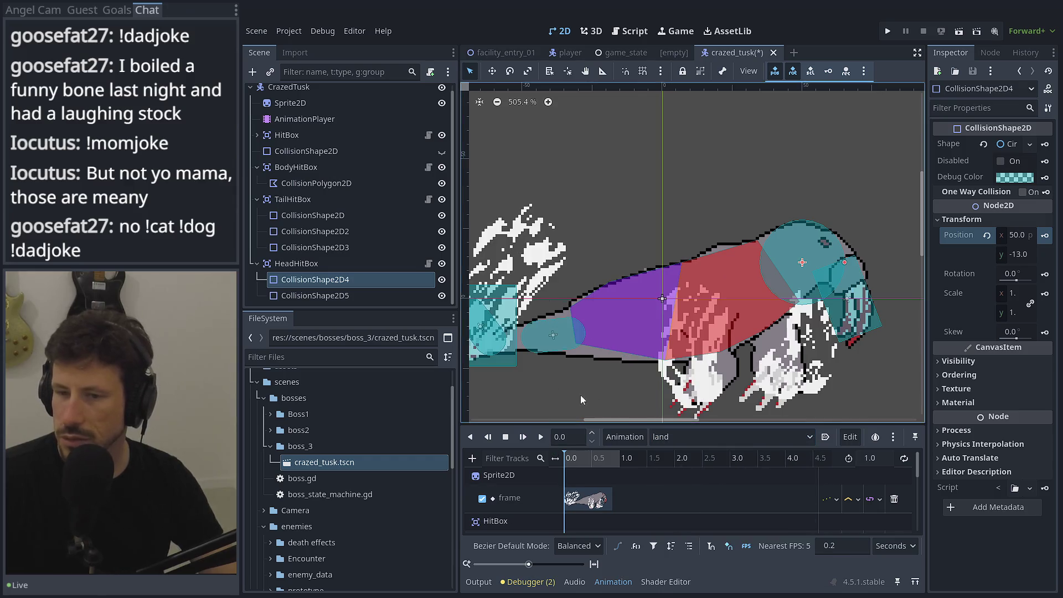
Load the scream animation and select the tail's collision shape
scroll(636, 332, down, 2)
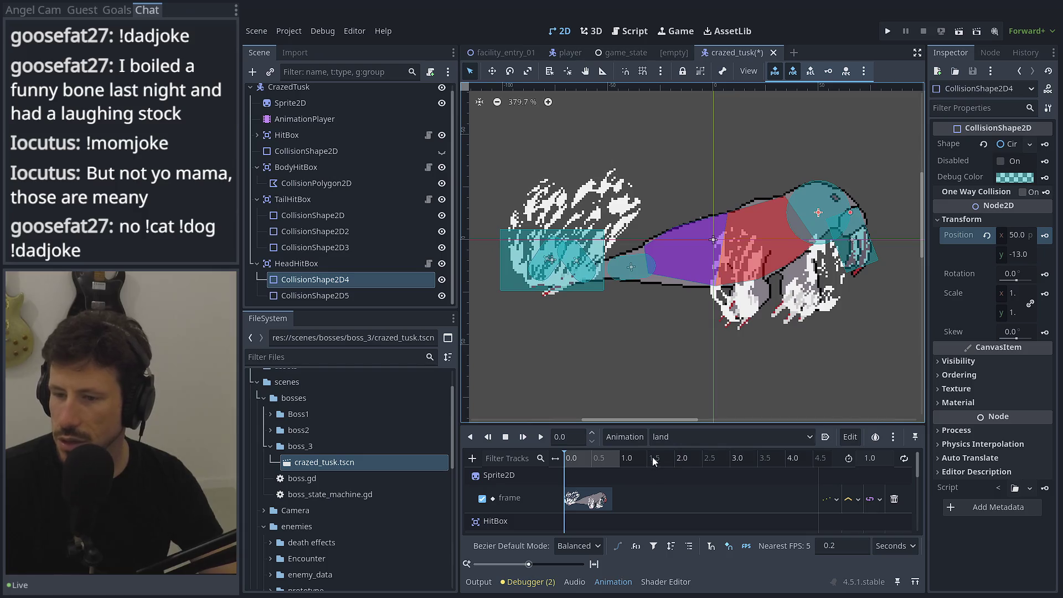
click(687, 437)
click(679, 536)
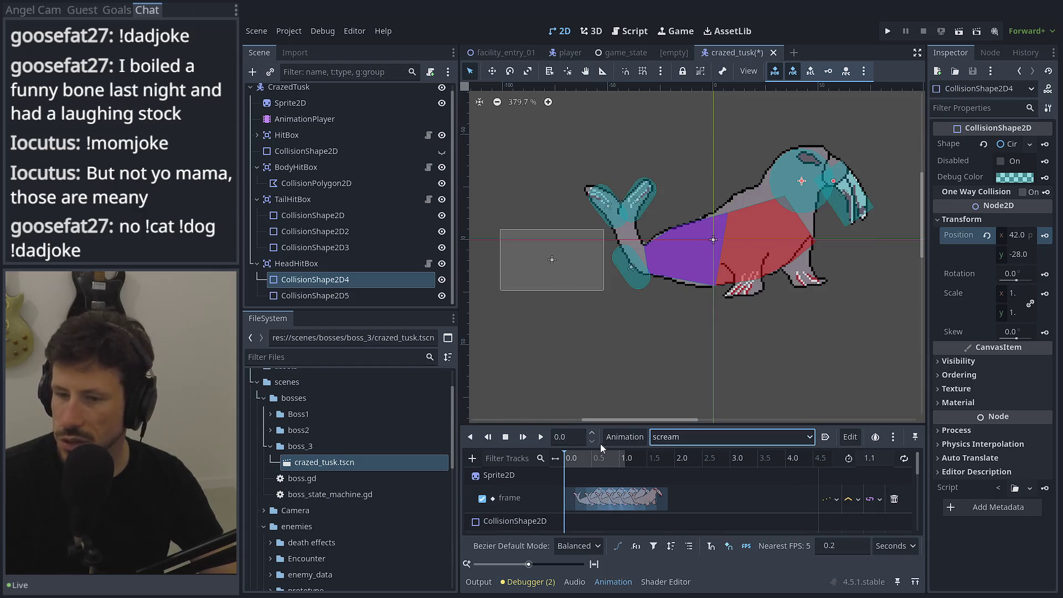
scroll(650, 257, up, 3)
click(632, 259)
Raise the tail hitbox to fit the scream pose, key its position, and play scream
drag(632, 259, 633, 226)
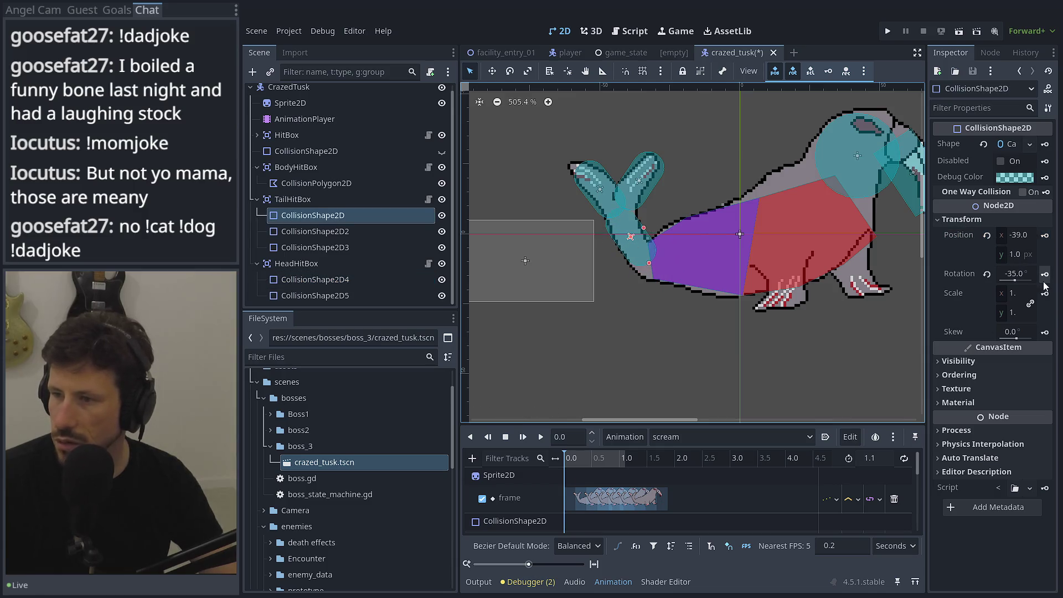
click(1044, 235)
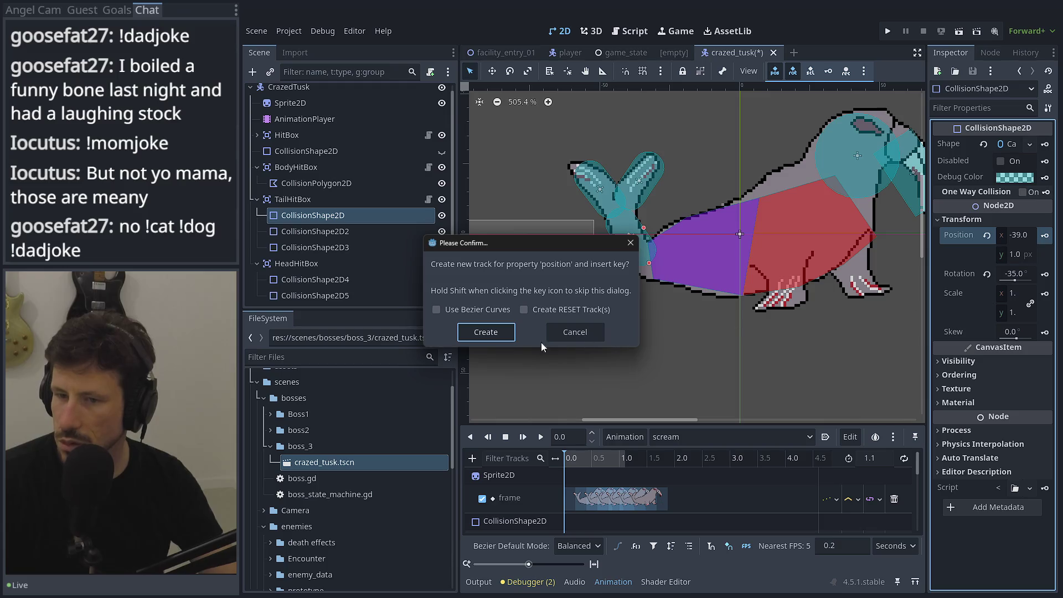
click(486, 332)
click(540, 437)
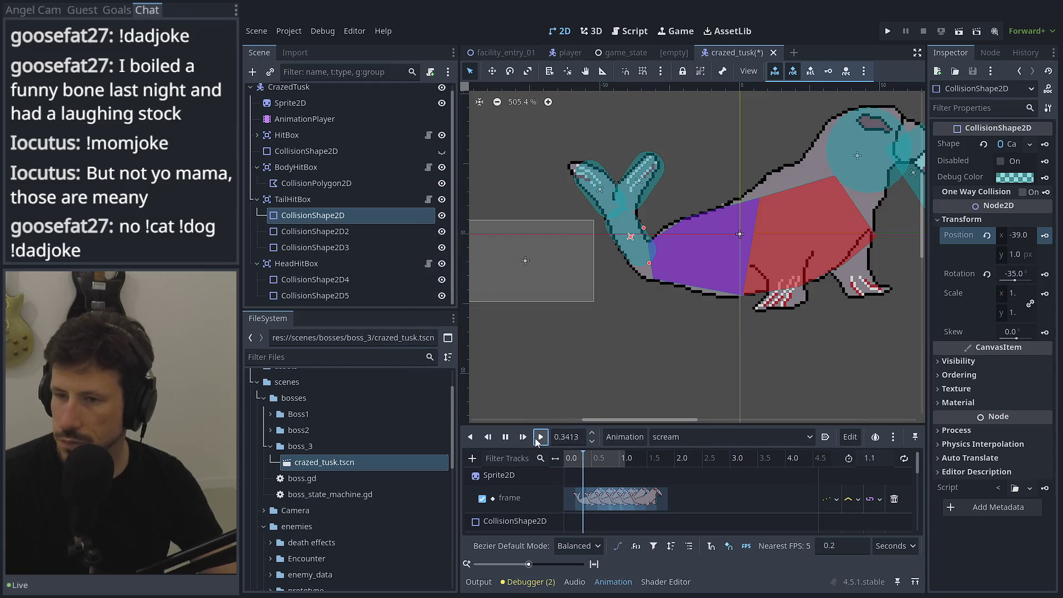
drag(759, 305, 642, 336)
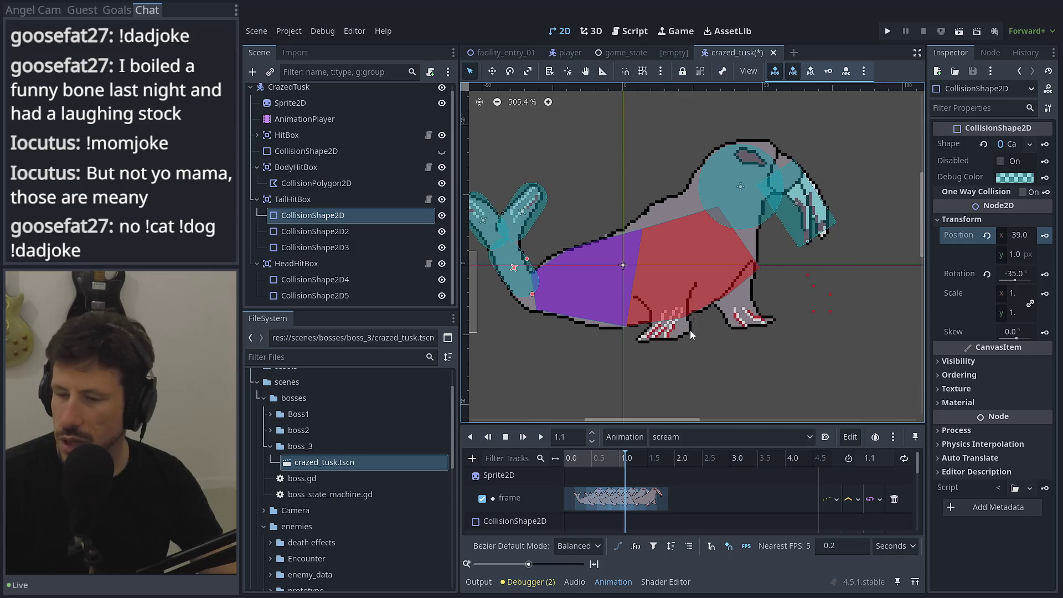
key(s)
click(542, 437)
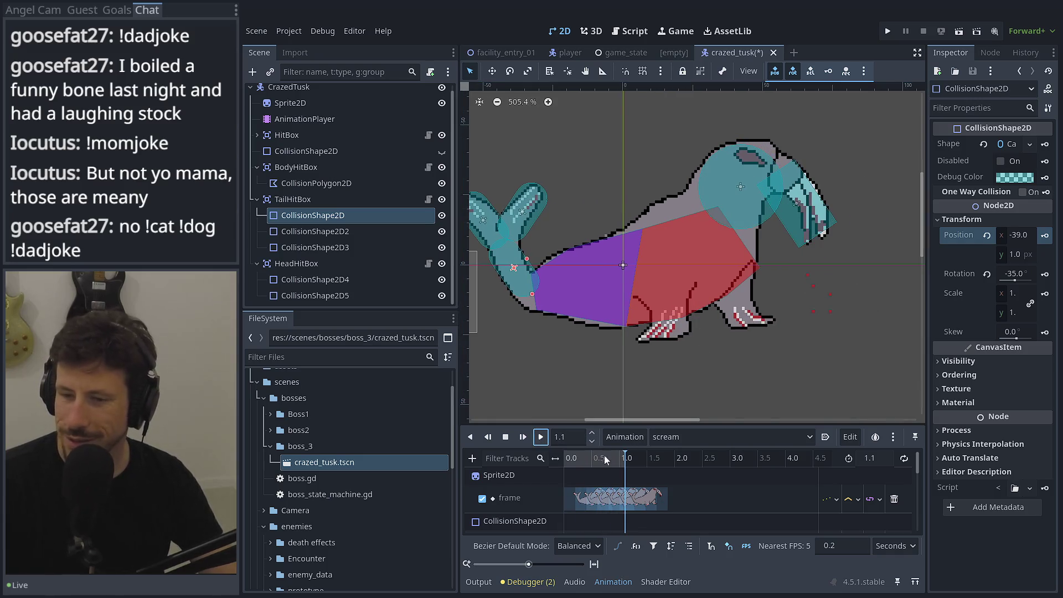
Preview the swipe and tail animations, scrubbing tail to its half-second frame, then load tusk_attack
click(706, 437)
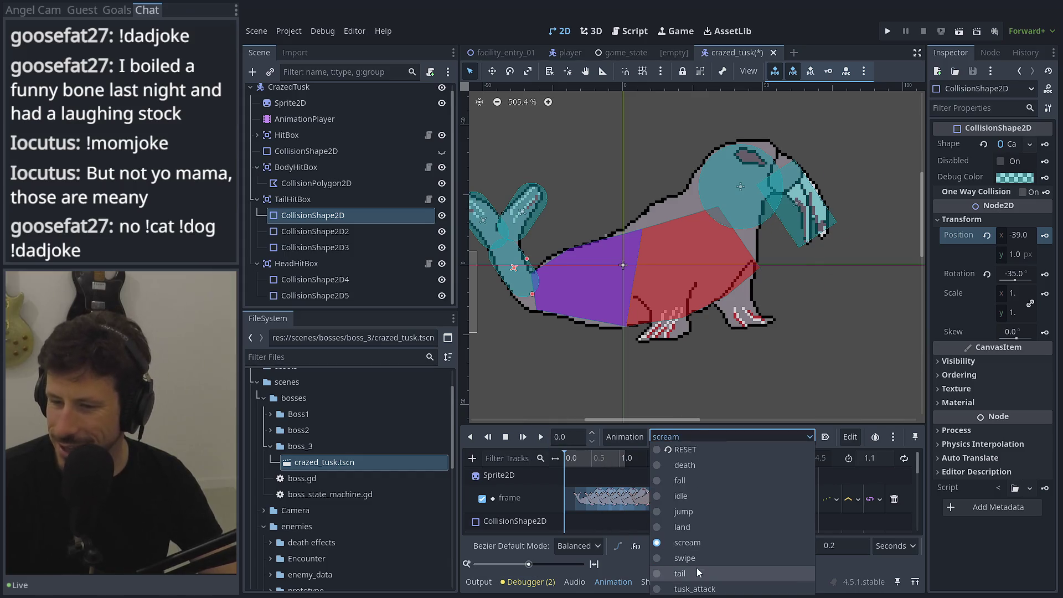
click(699, 557)
click(541, 437)
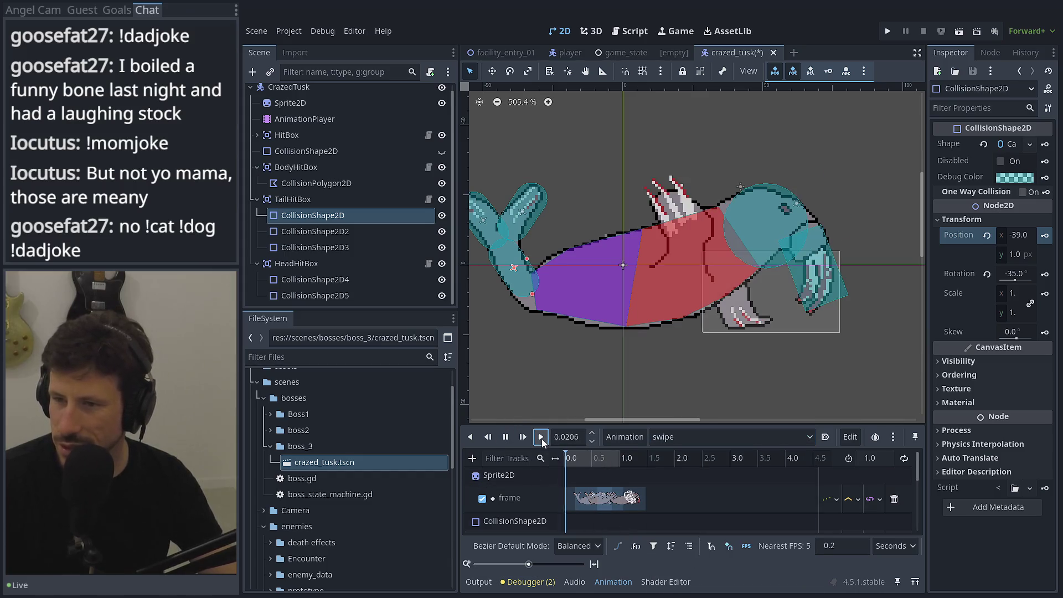
click(676, 438)
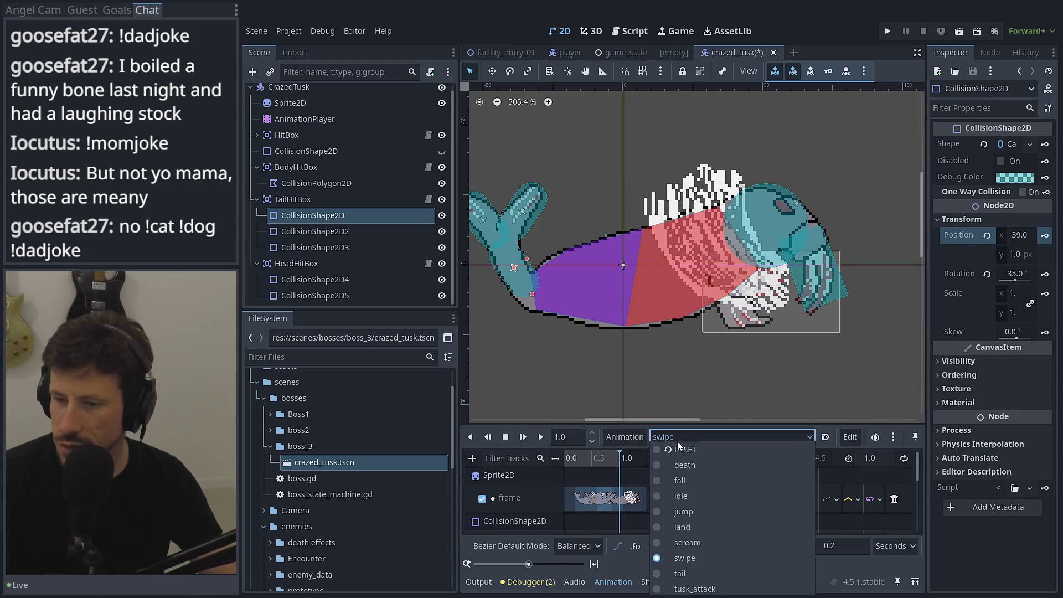
click(686, 566)
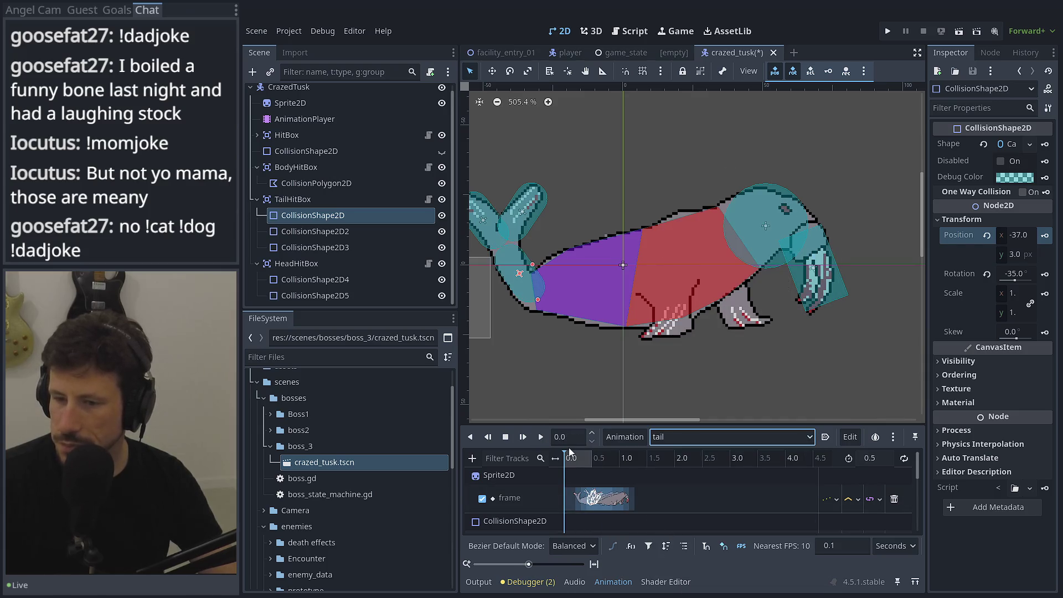
click(539, 437)
drag(540, 405, 641, 379)
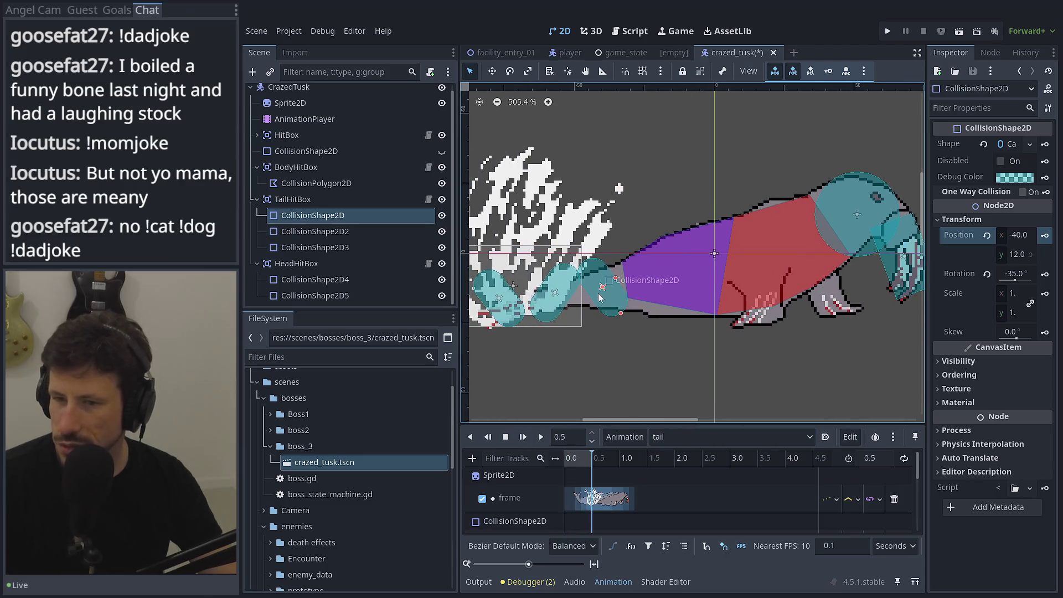
mouse_move(579, 459)
mouse_down()
mouse_move(569, 461)
mouse_move(610, 462)
mouse_move(449, 465)
mouse_up()
mouse_move(547, 463)
mouse_down()
mouse_move(638, 460)
mouse_move(524, 460)
mouse_up()
click(673, 437)
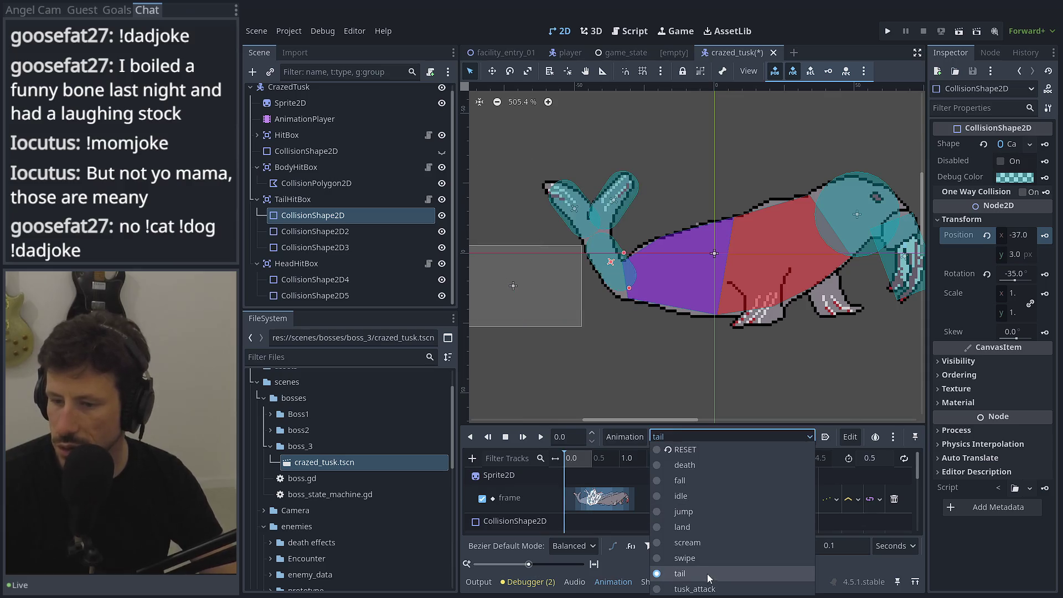
click(694, 589)
Play and scrub the tusk_attack animation to check its hitboxes
scroll(623, 340, right, 5)
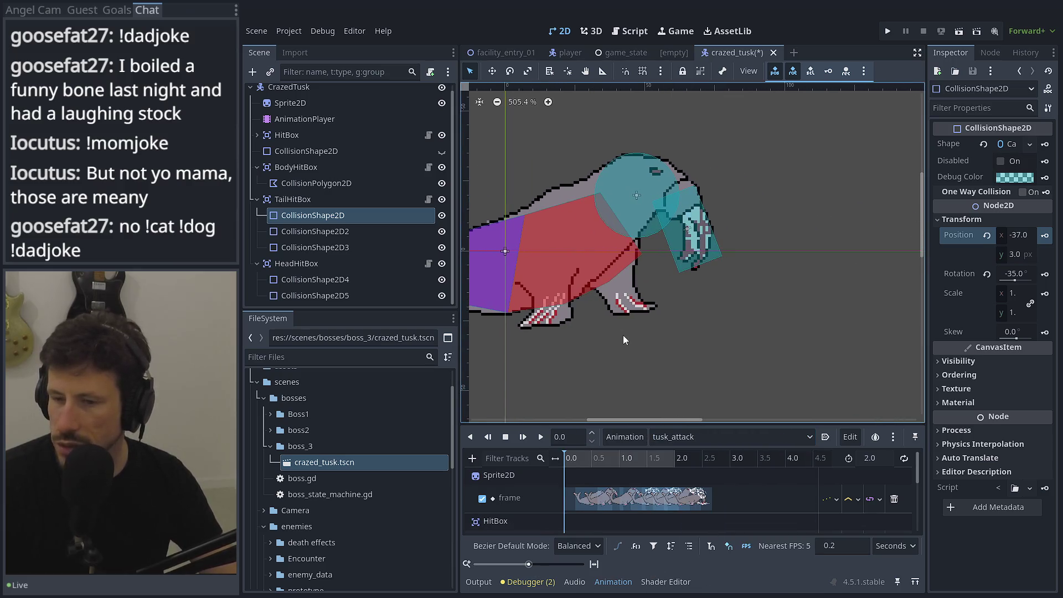
click(540, 437)
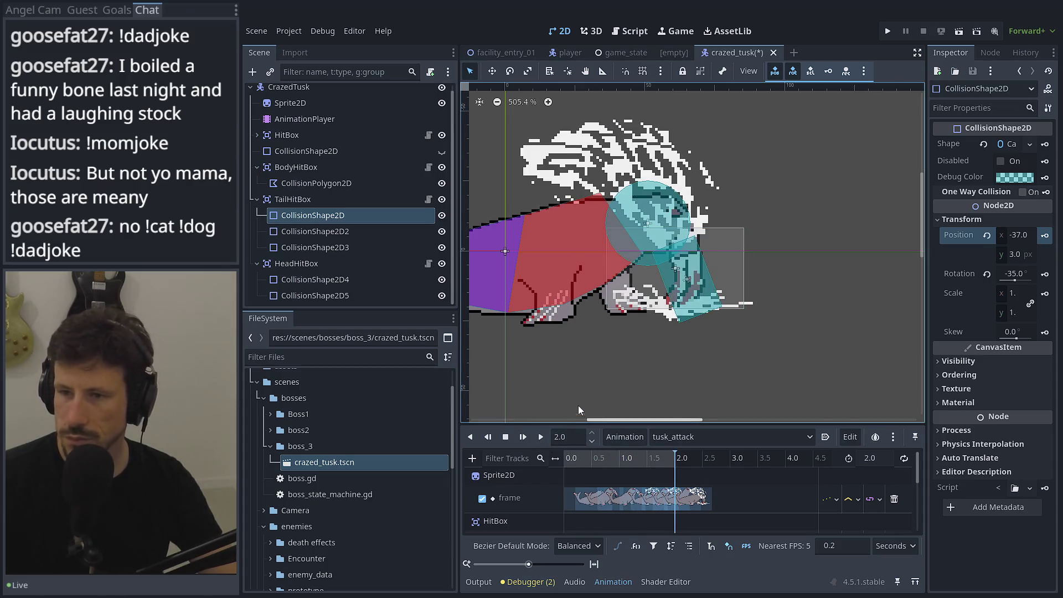
scroll(577, 407, left, 2)
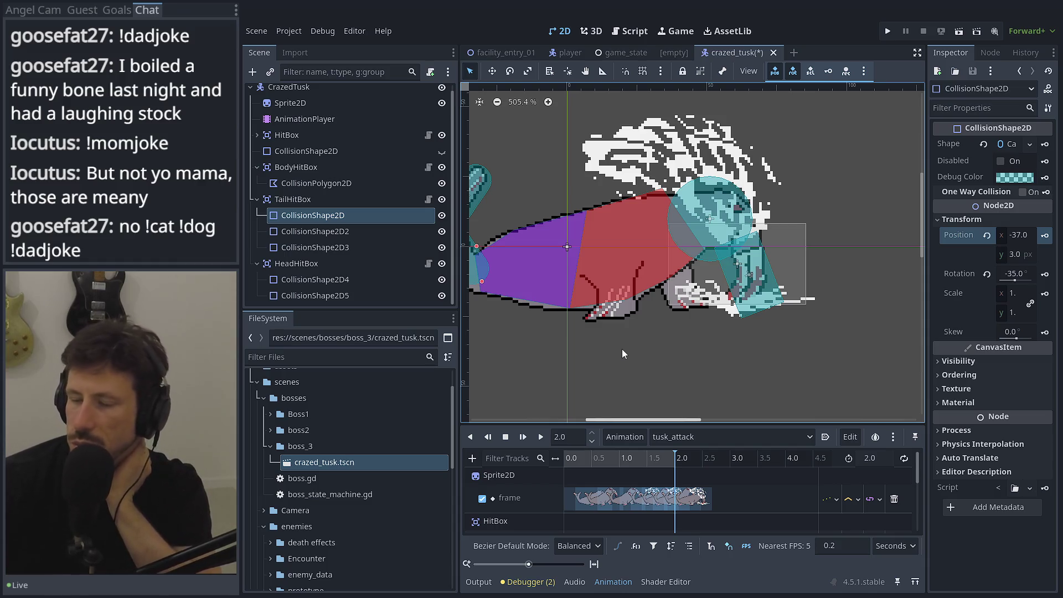
mouse_move(665, 457)
mouse_down()
mouse_move(569, 453)
mouse_move(666, 453)
mouse_up()
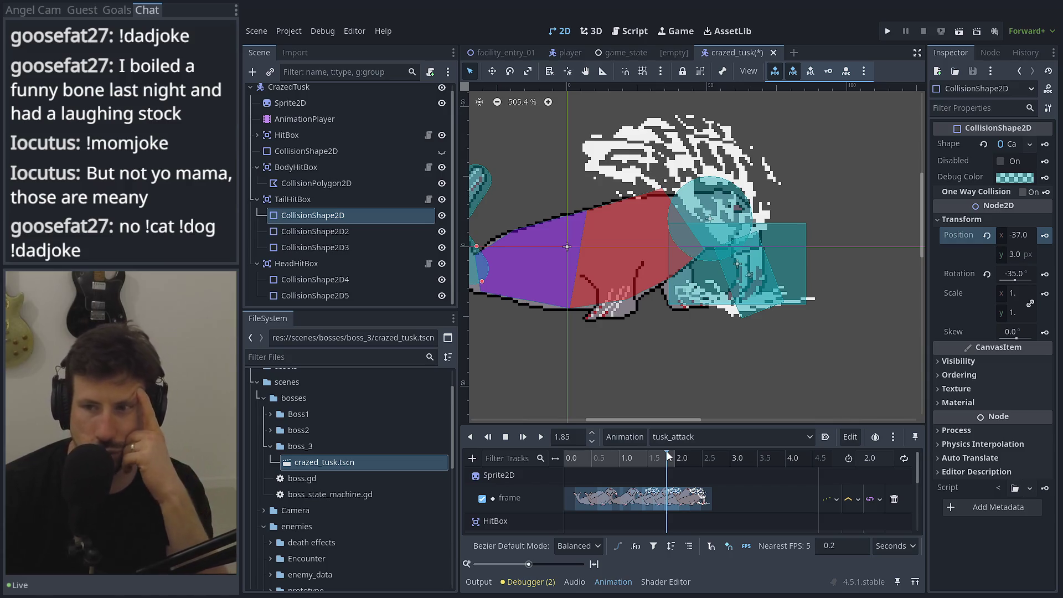
mouse_move(666, 451)
mouse_down()
mouse_move(575, 444)
mouse_move(640, 440)
mouse_move(592, 452)
mouse_move(622, 459)
mouse_move(559, 457)
mouse_up()
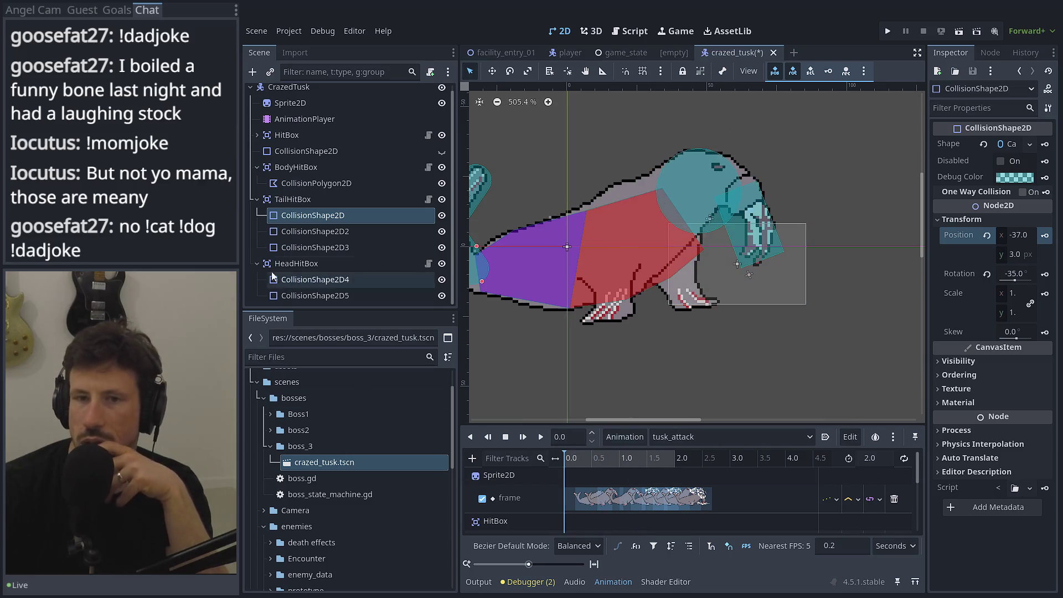
Collapse the BodyHitBox, TailHitBox and HeadHitBox groups and select the CrazedTusk root
click(257, 173)
click(257, 189)
click(257, 205)
click(269, 93)
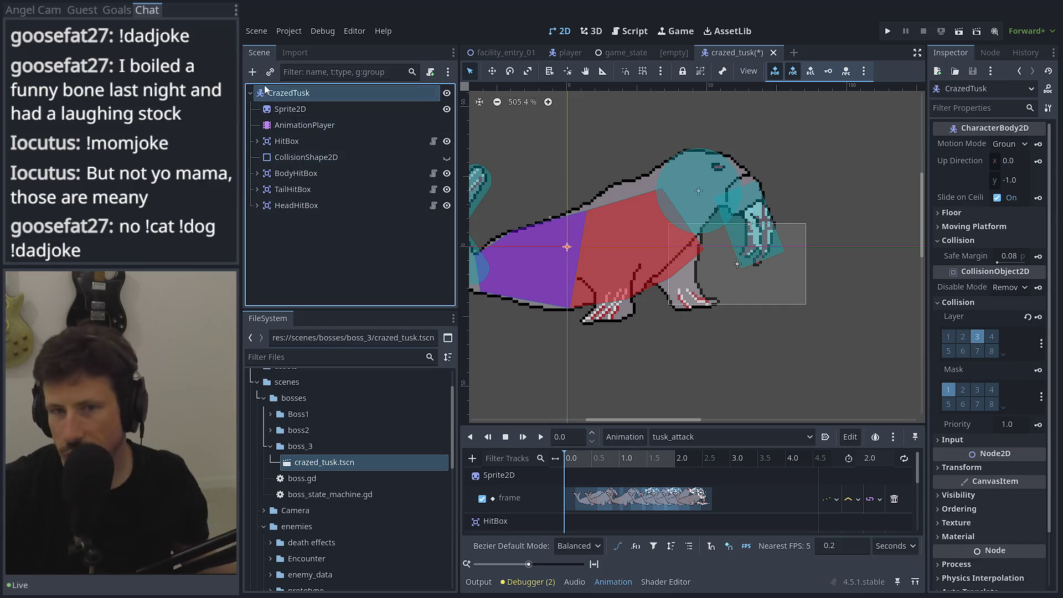
click(253, 72)
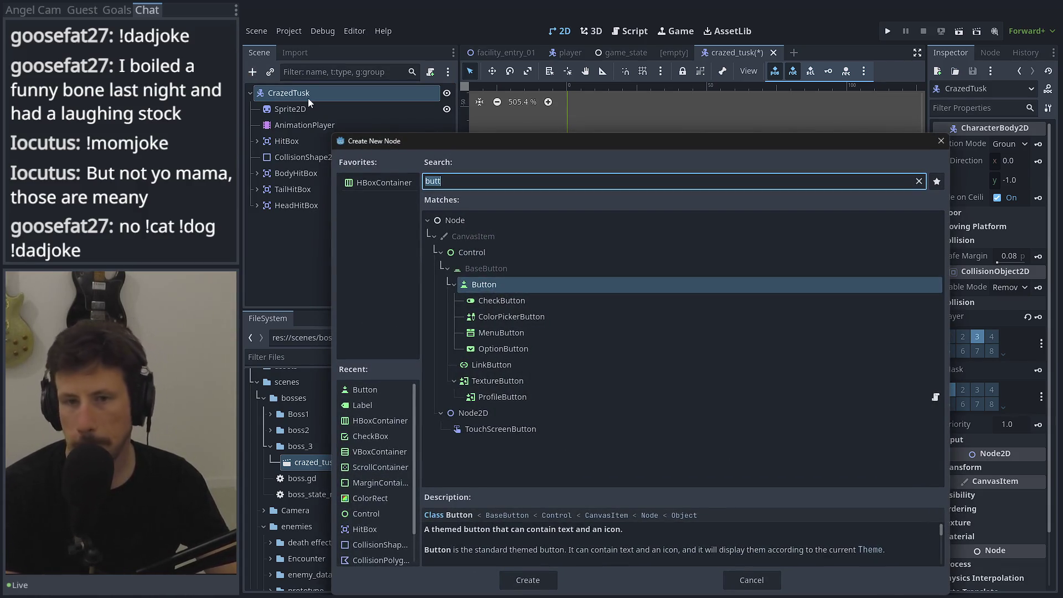
Add a HurtBox child to CrazedTusk with a CollisionShape2D under it
text(hurt)
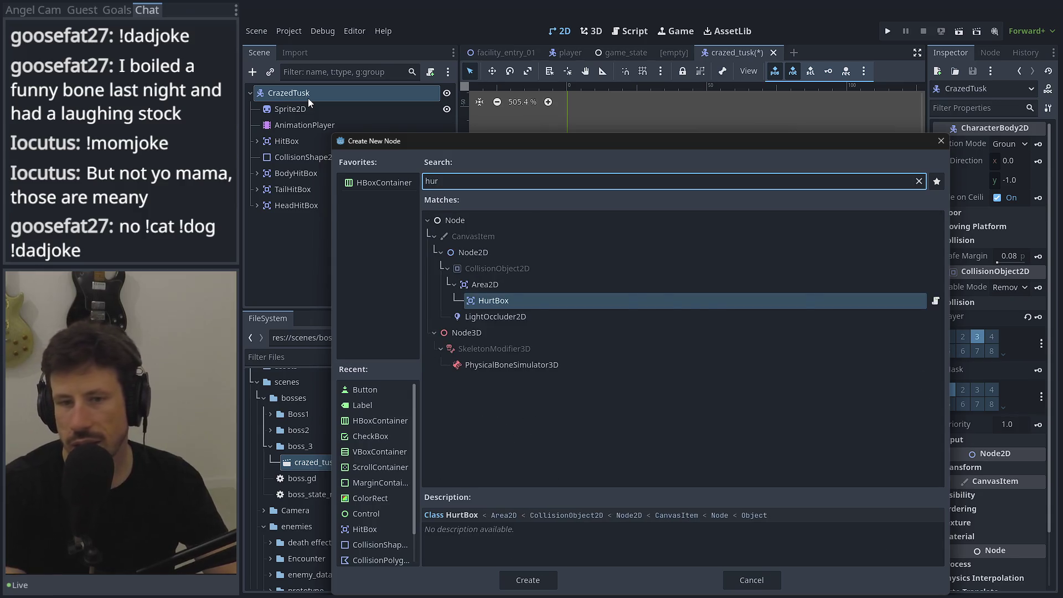
key(Return)
click(253, 73)
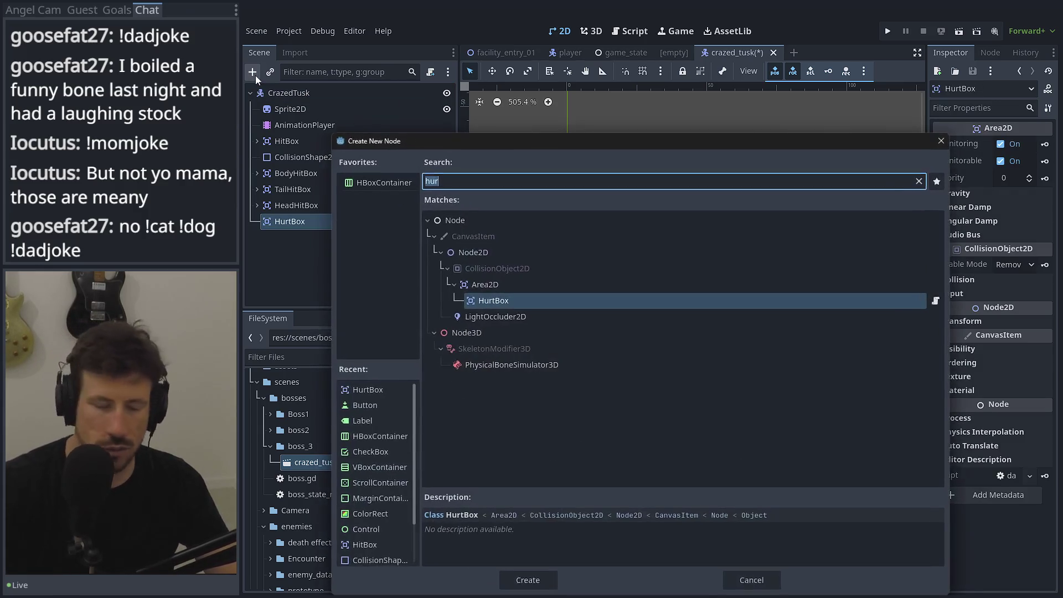
text(coll)
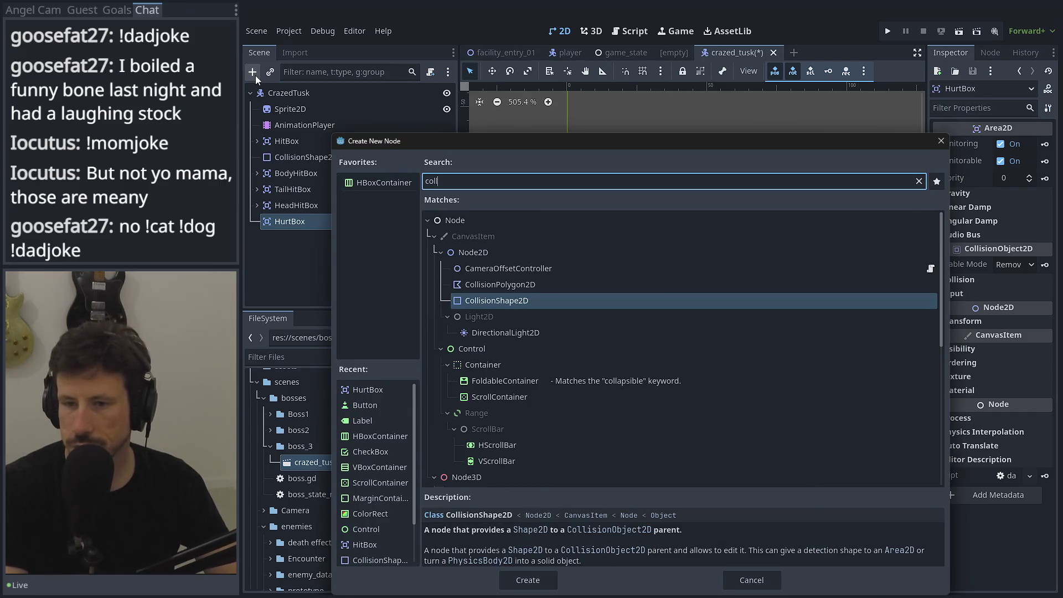
key(Return)
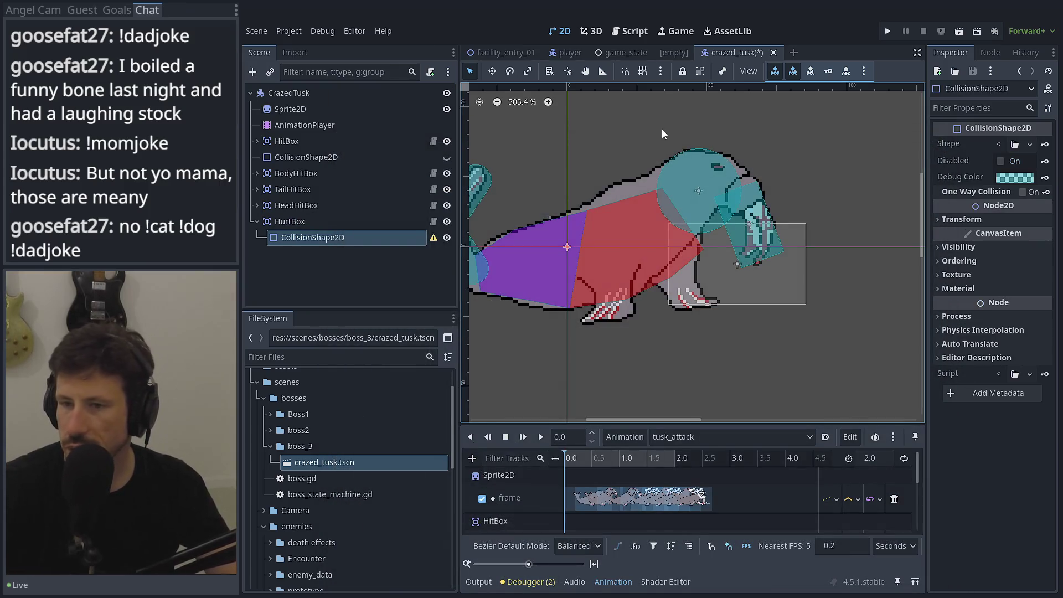
Paste a copy of BodyHitBox's CollisionPolygon2D under HurtBox and delete the extra CollisionShape2D
click(257, 173)
click(281, 190)
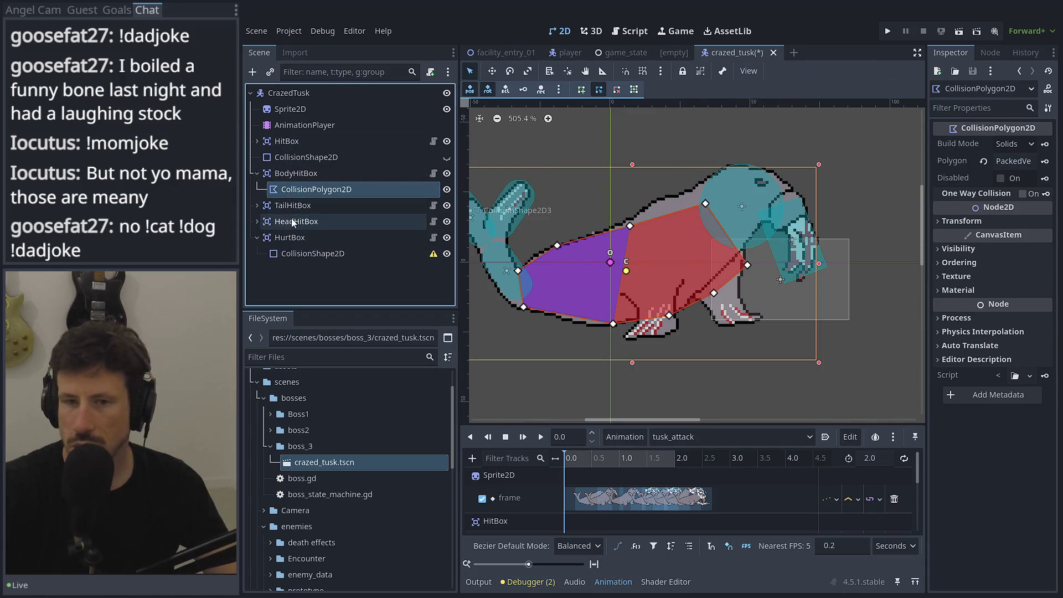
click(296, 250)
key(ctrl+v)
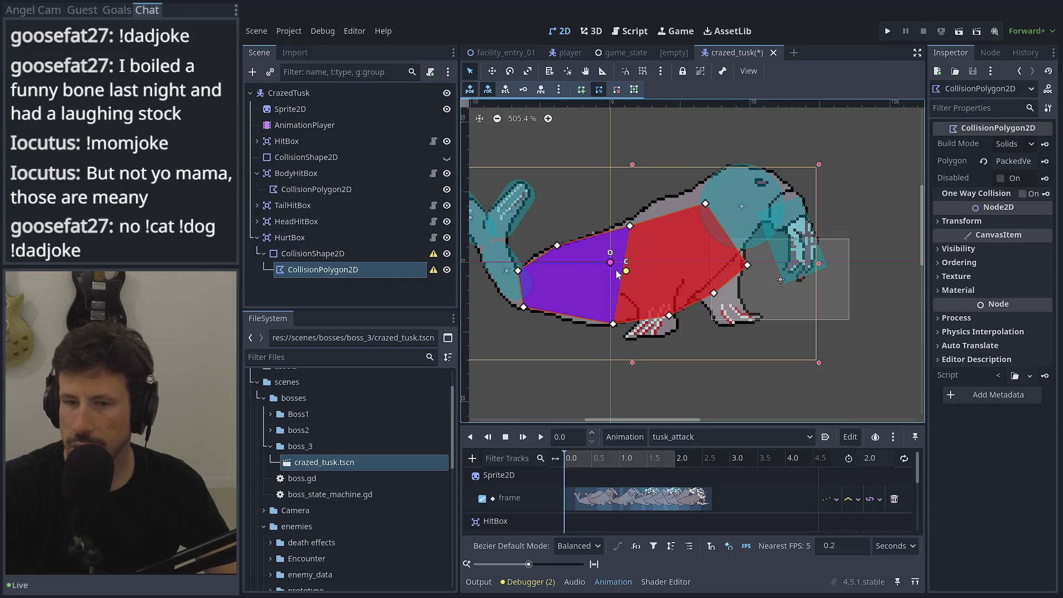
drag(303, 270, 294, 247)
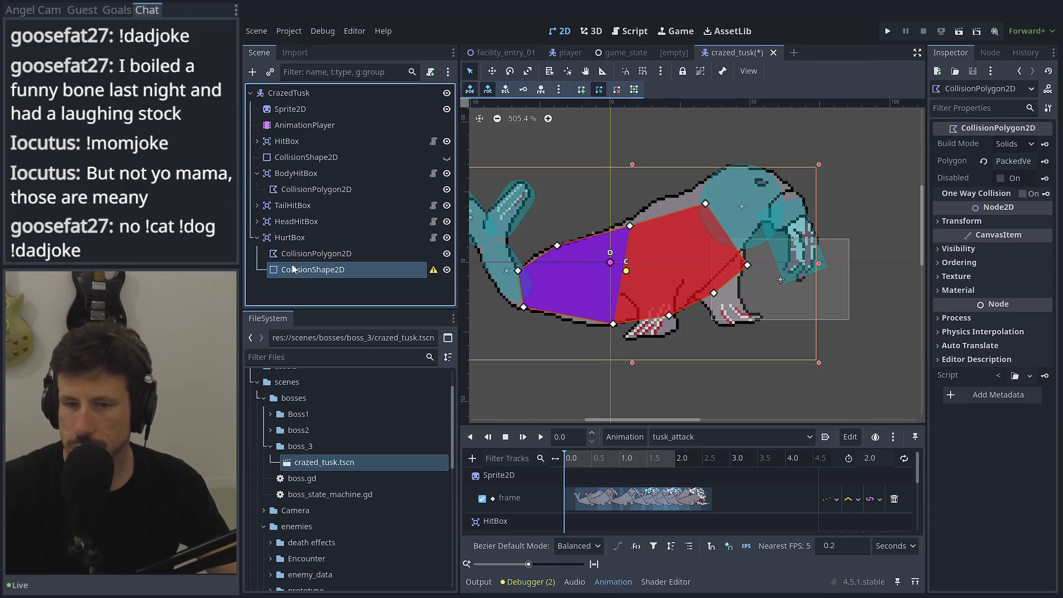
click(293, 269)
key(Delete)
click(502, 307)
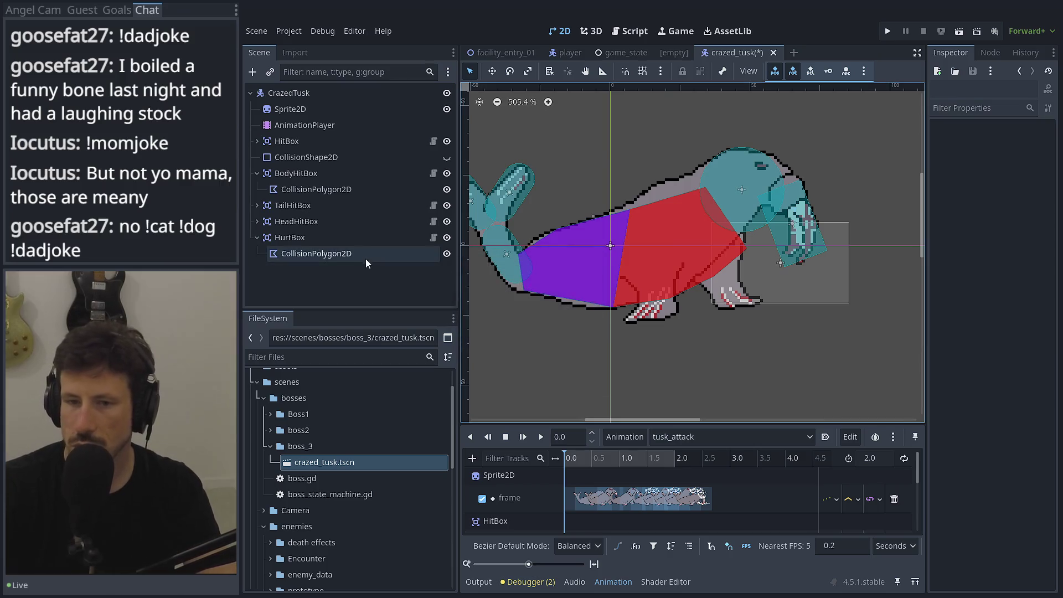
Keep the polygon's build mode as Solids and widen the Inspector panel
click(1030, 145)
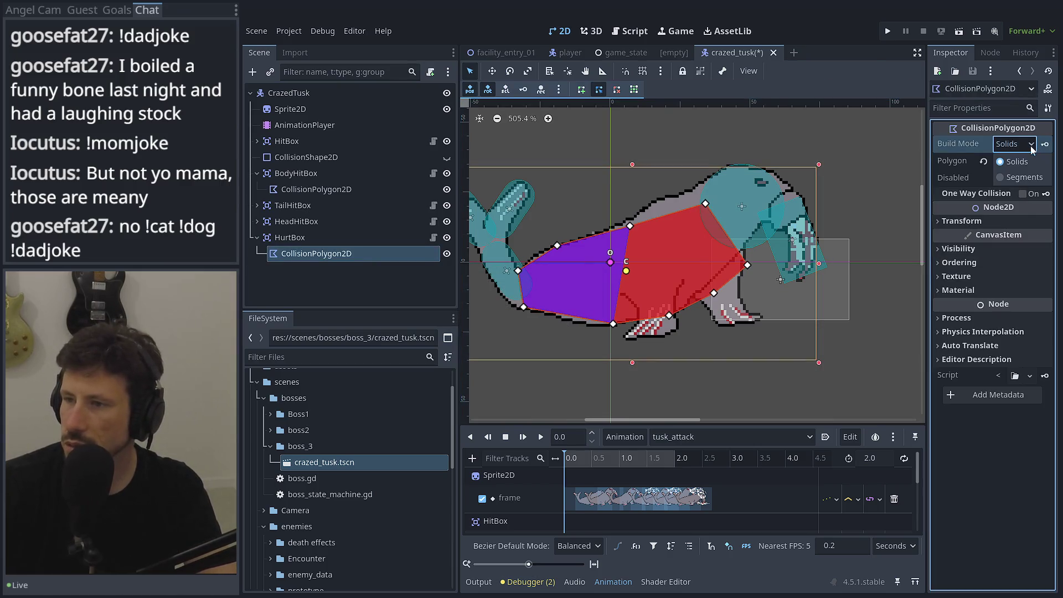
click(1028, 156)
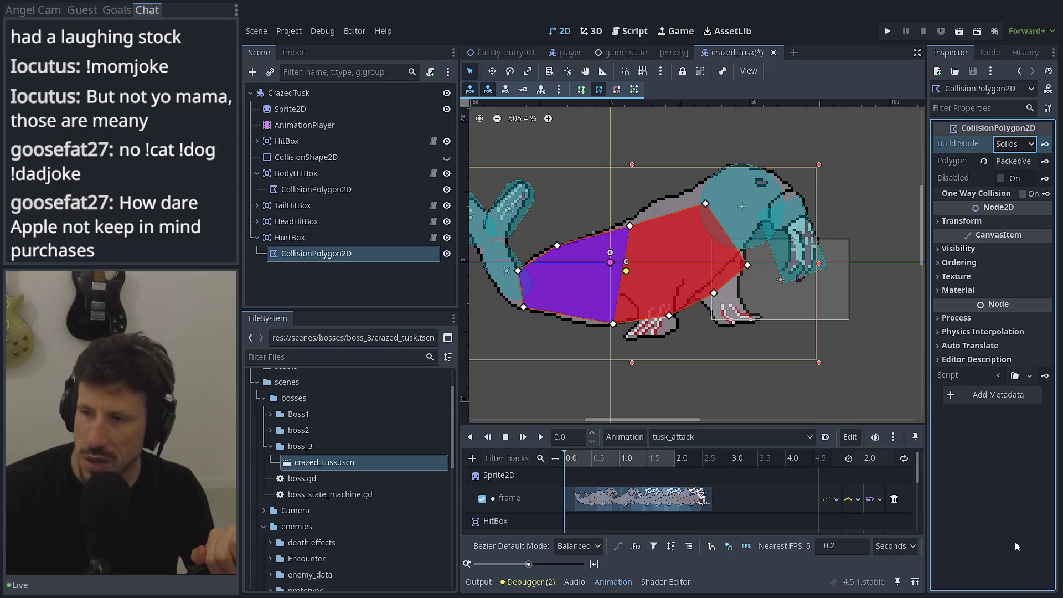
drag(922, 185, 833, 183)
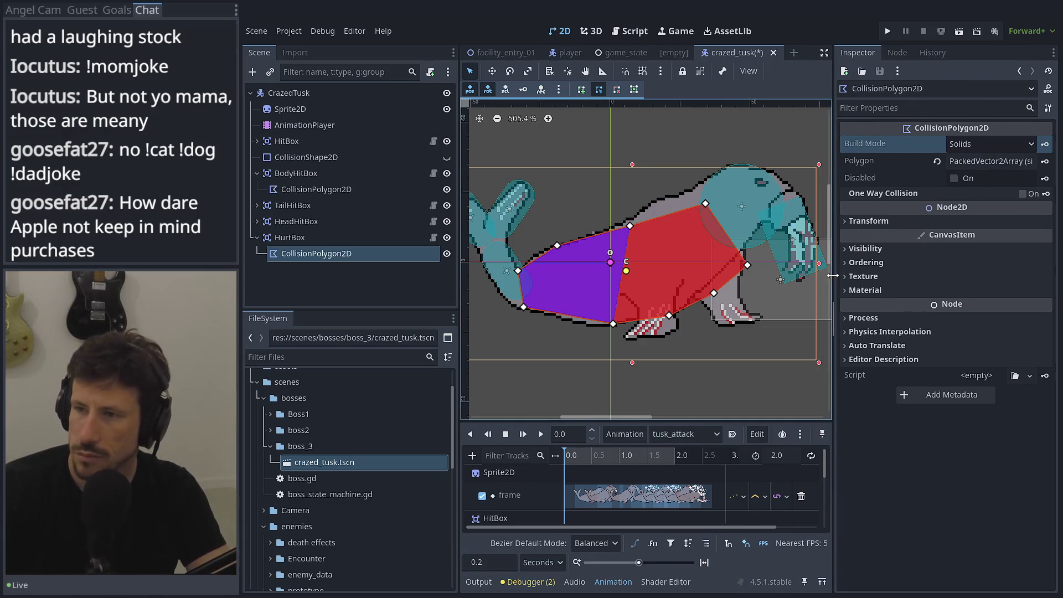
click(960, 165)
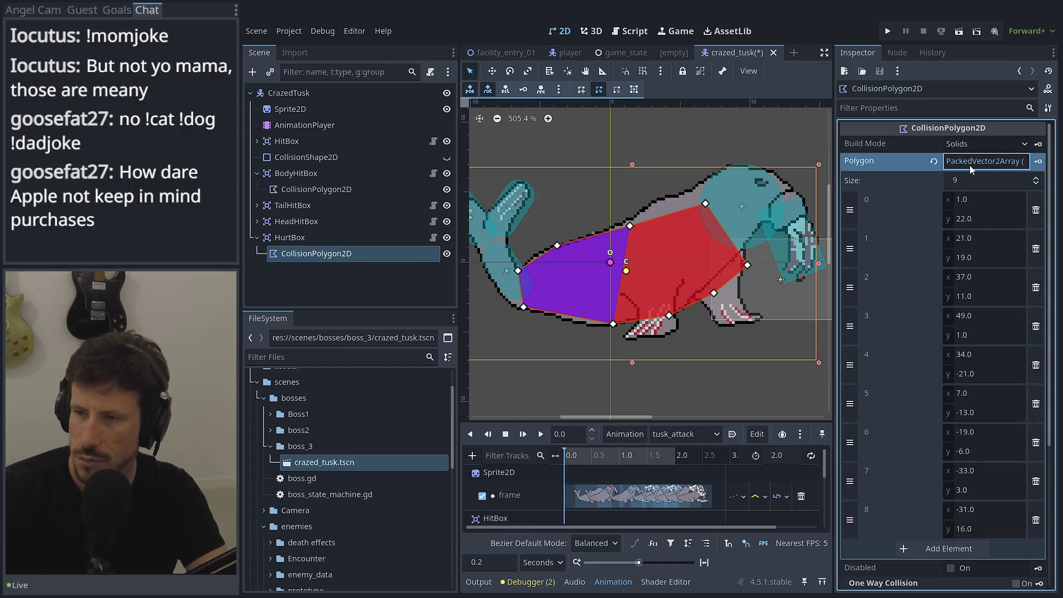
click(969, 164)
Hide BodyHitBox and select the HurtBox polygon for editing
drag(759, 262, 743, 263)
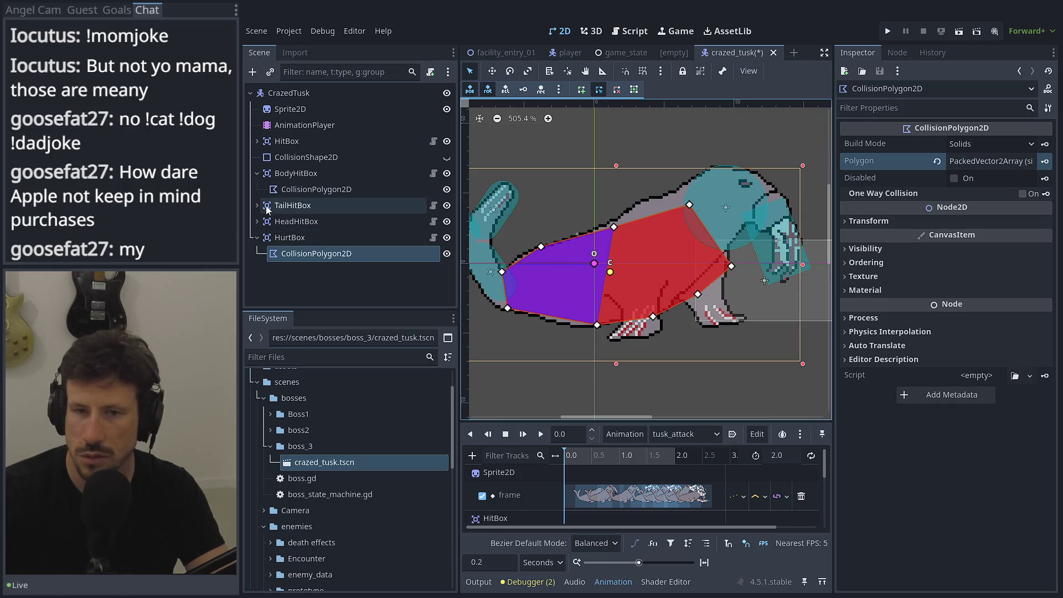
click(313, 189)
drag(687, 208, 662, 208)
key(ctrl+z)
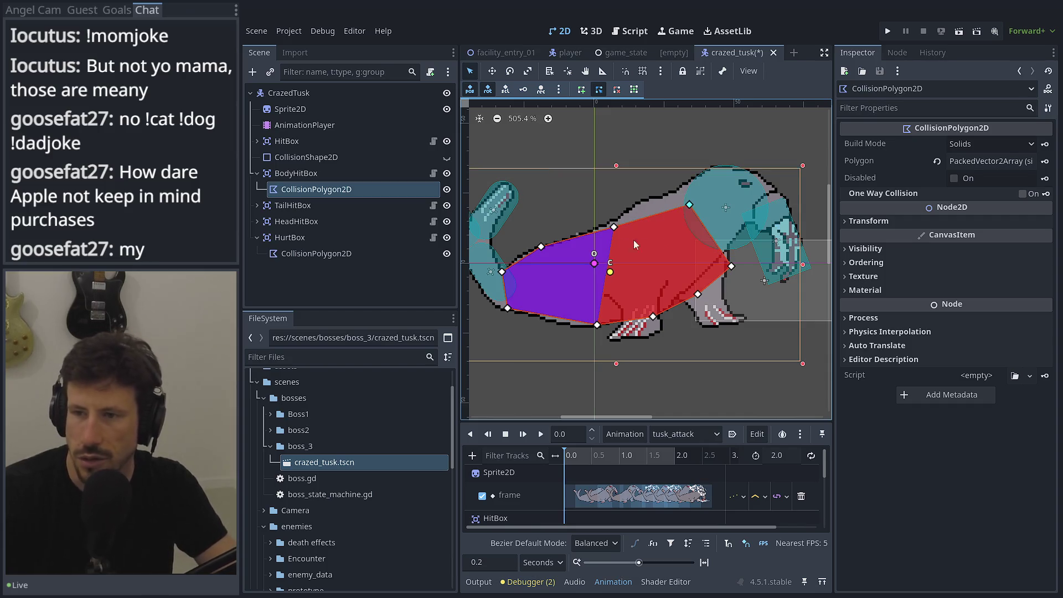
click(446, 173)
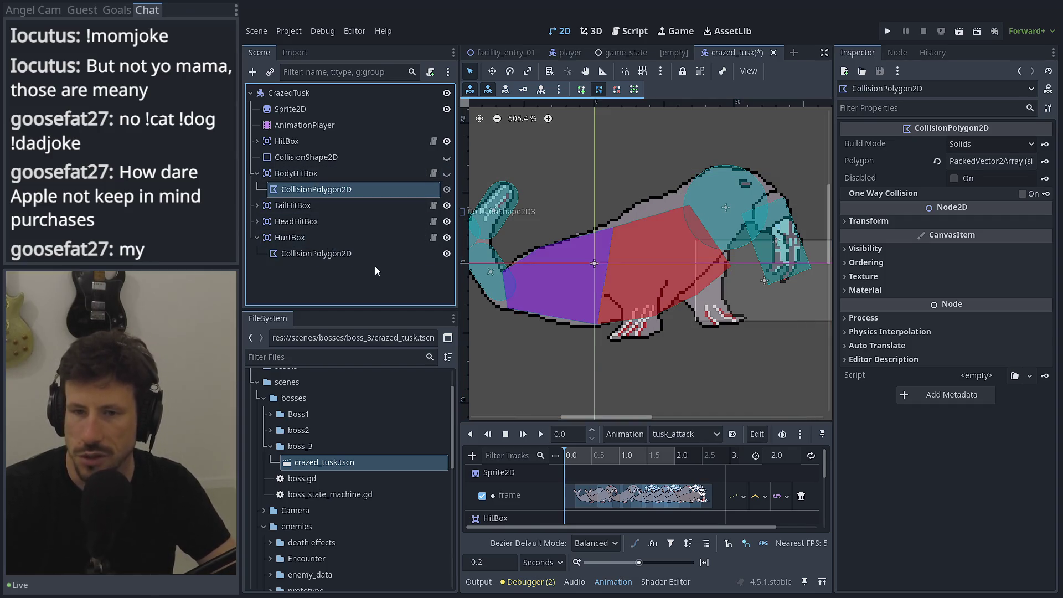
click(359, 253)
Extend the HurtBox polygon over the tusk, head and belly with added vertices
mouse_move(682, 212)
mouse_down()
mouse_move(708, 178)
mouse_move(735, 167)
mouse_up()
key(ctrl+z)
drag(731, 266, 756, 318)
mouse_move(733, 166)
mouse_down()
mouse_move(766, 175)
mouse_move(717, 178)
mouse_up()
drag(730, 226, 782, 209)
drag(777, 243, 800, 264)
drag(746, 186, 754, 168)
mouse_move(701, 299)
mouse_down()
mouse_move(698, 325)
mouse_move(651, 331)
mouse_up()
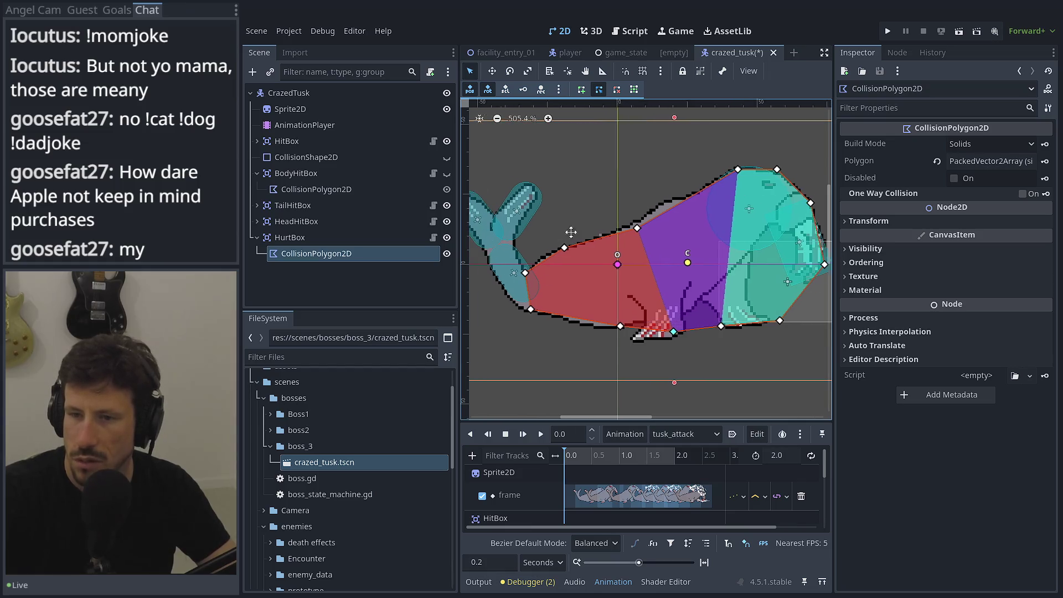
Stretch the polygon over the raised tail fin, adding vertices along the tail outline
scroll(608, 265, left, 5)
drag(673, 265, 666, 198)
drag(656, 275, 581, 204)
drag(666, 196, 661, 189)
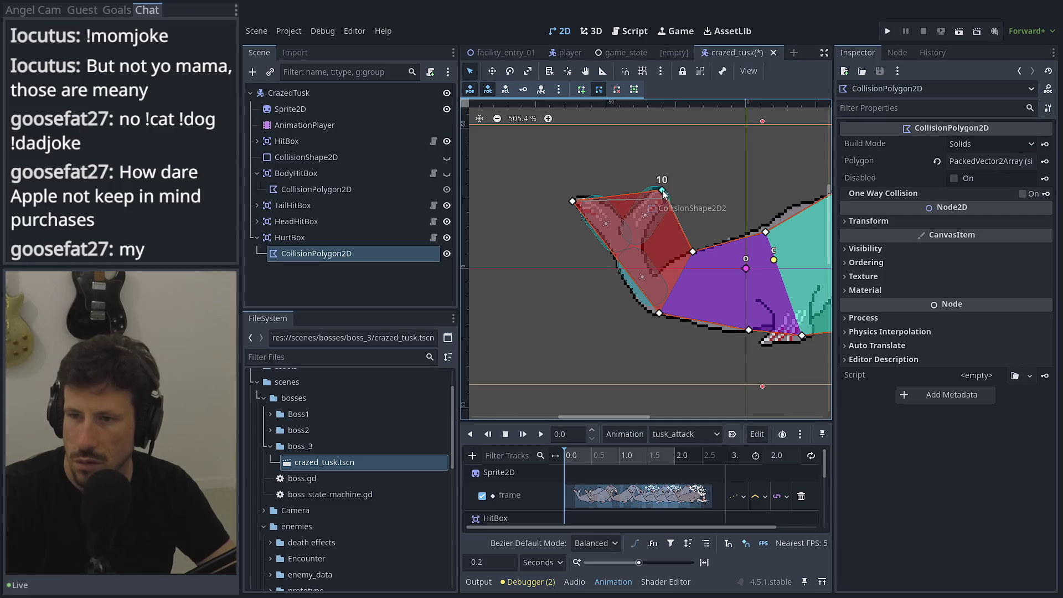
drag(659, 313, 652, 313)
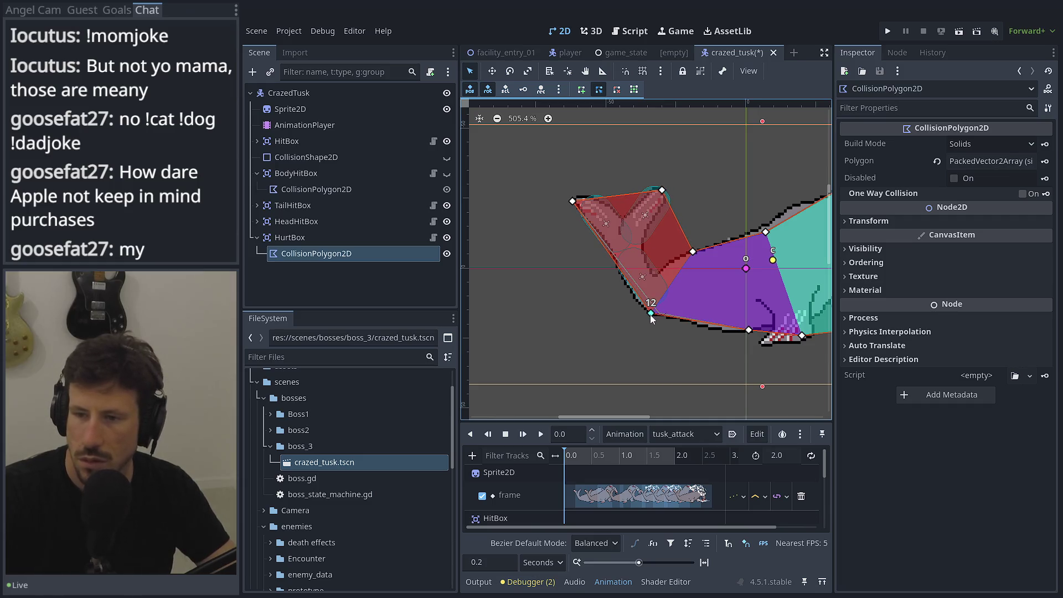
click(622, 193)
drag(623, 193, 622, 209)
mouse_move(685, 233)
mouse_down()
mouse_move(654, 267)
mouse_move(573, 249)
mouse_up()
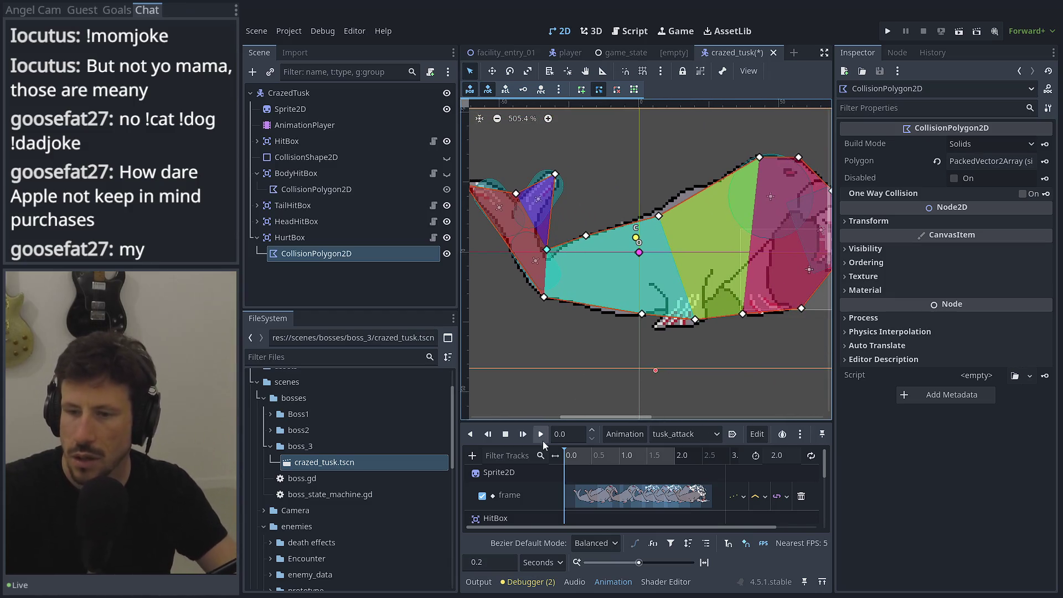
scroll(580, 306, down, 3)
click(683, 435)
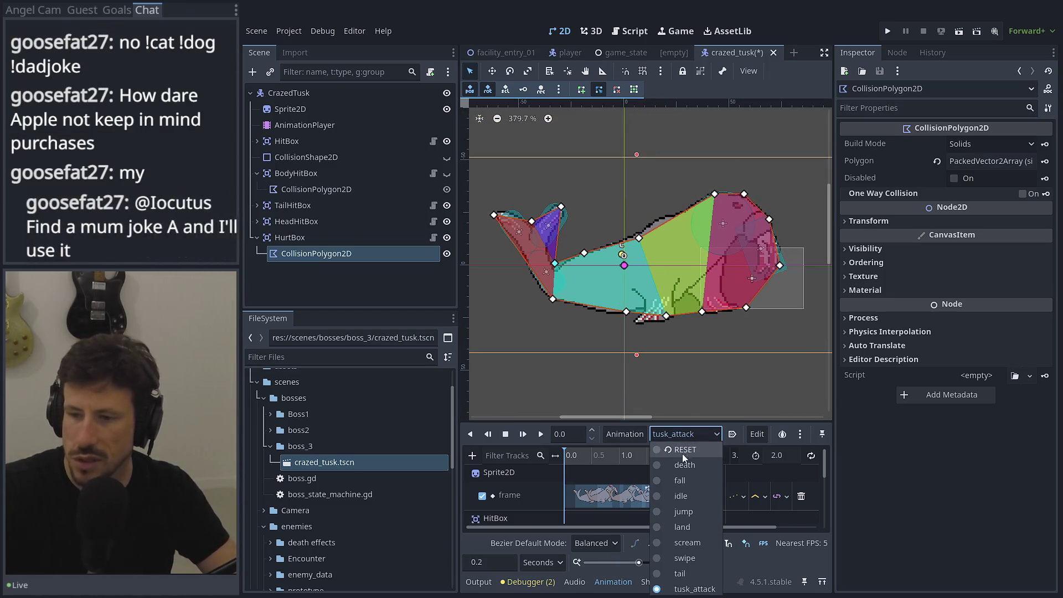
In the idle pose, pull the HurtBox polygon's underside down, save, and briefly test-run the game
click(678, 492)
drag(672, 325, 633, 280)
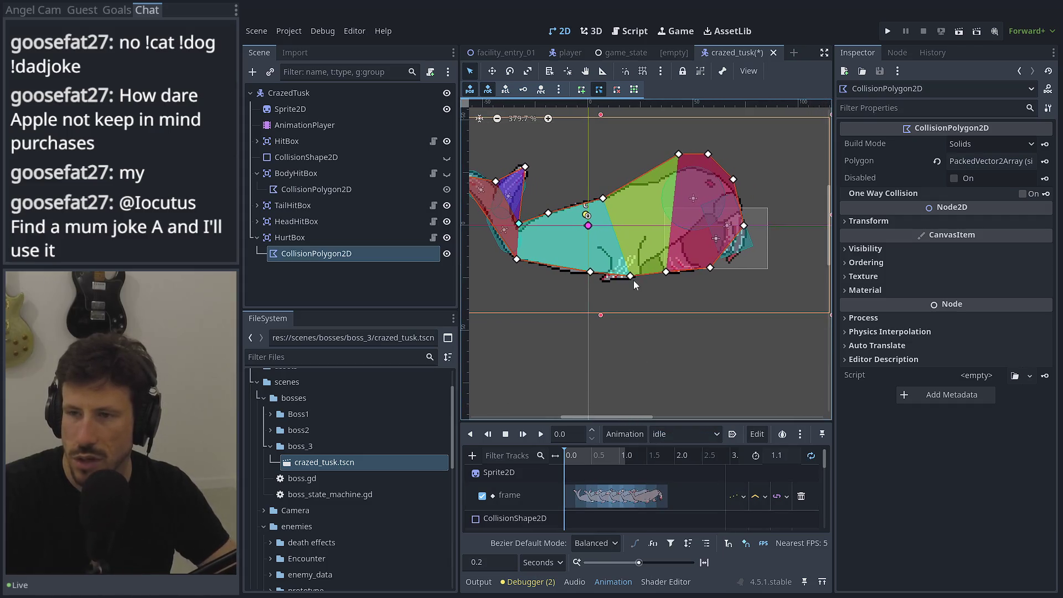
drag(676, 155, 737, 187)
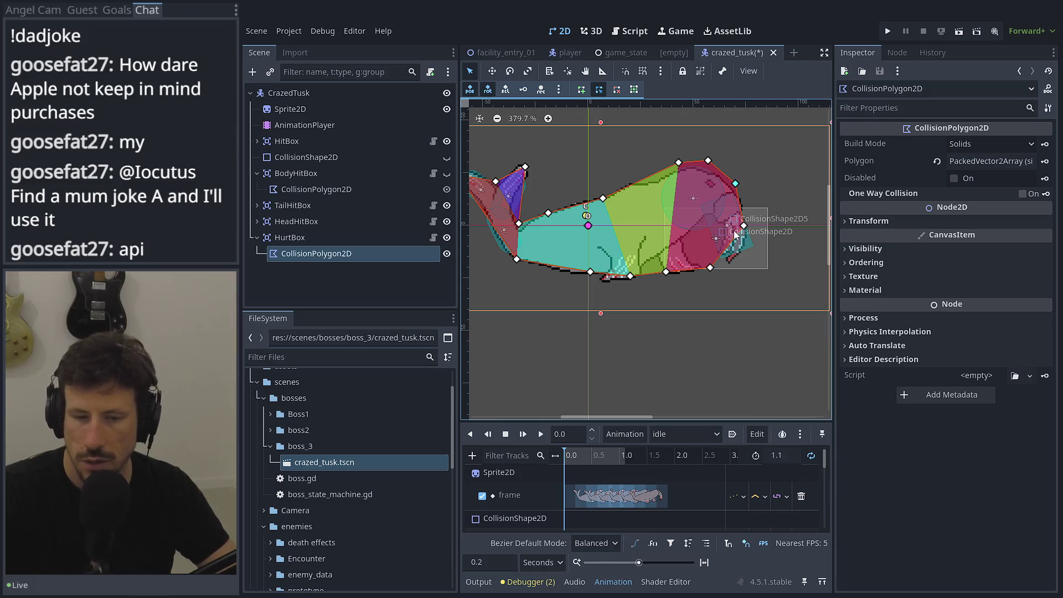
key(ctrl+s)
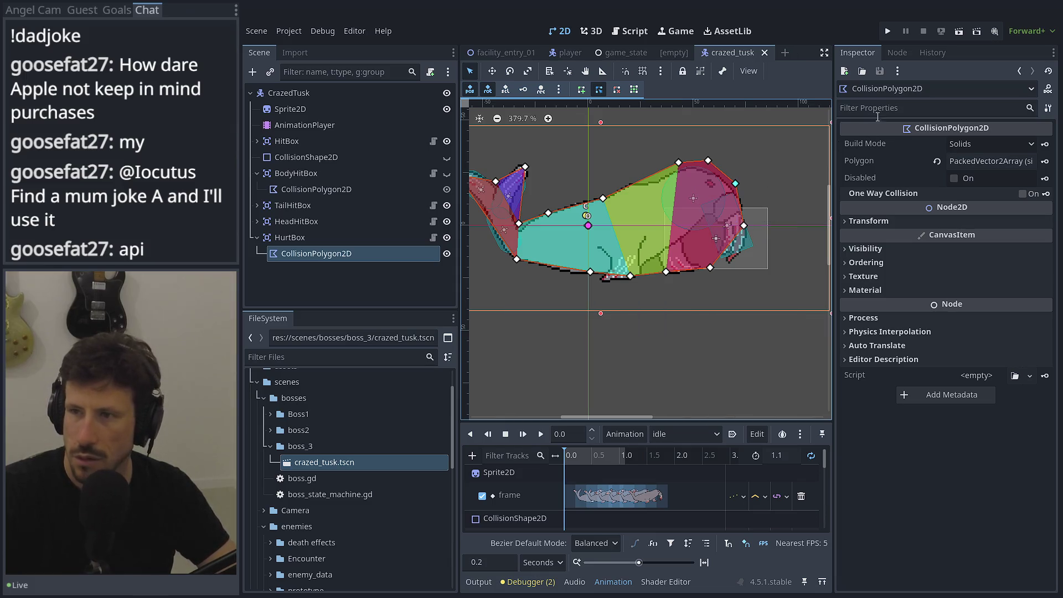
click(888, 31)
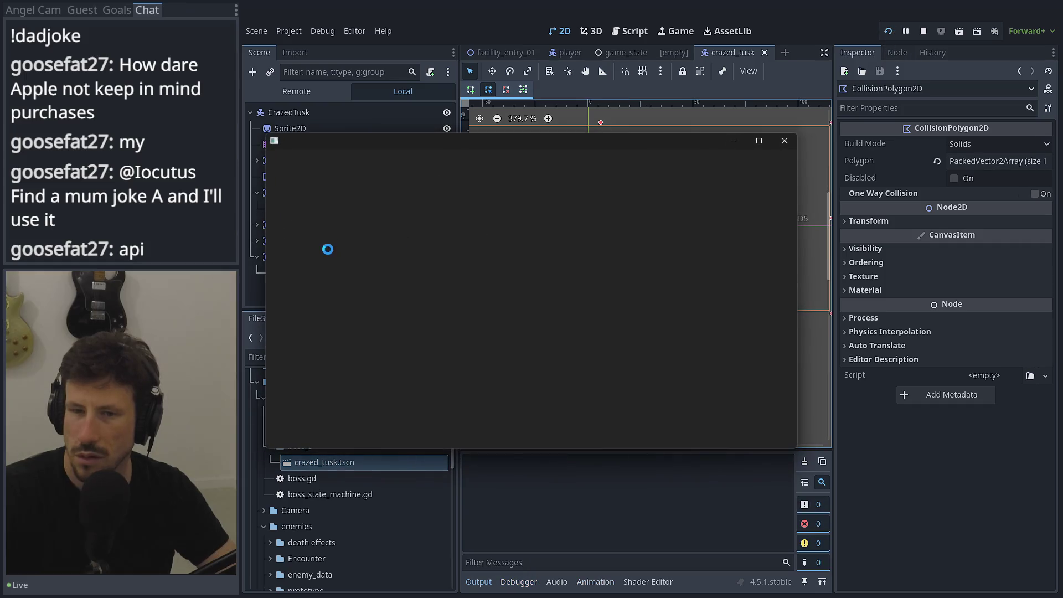
click(784, 141)
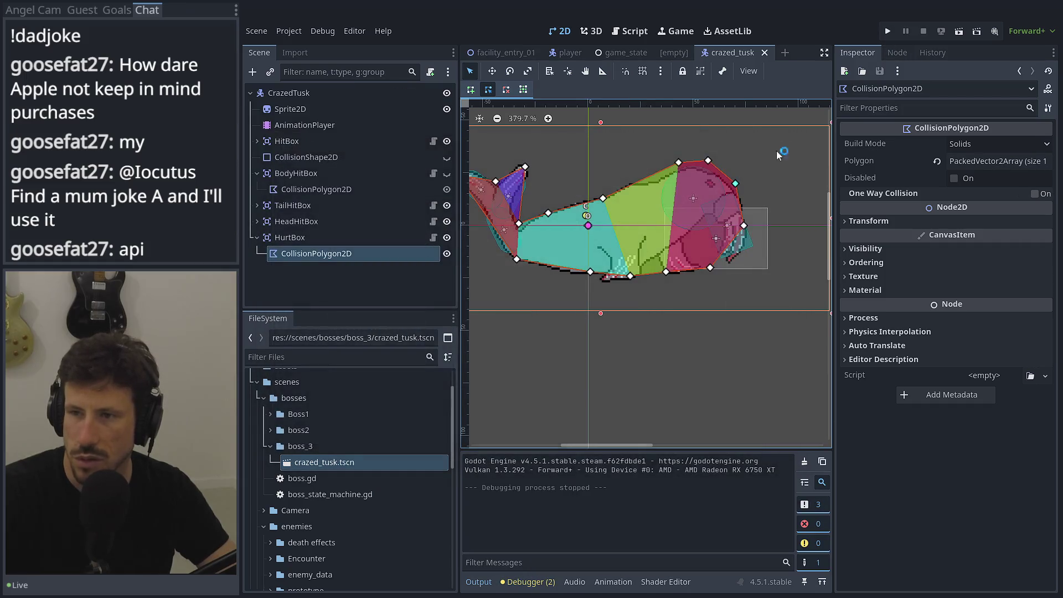
Toggle collision visibility so the HurtBox polygon shows, then bring up the AnimationPlayer timeline
click(446, 253)
click(446, 159)
click(446, 158)
click(447, 173)
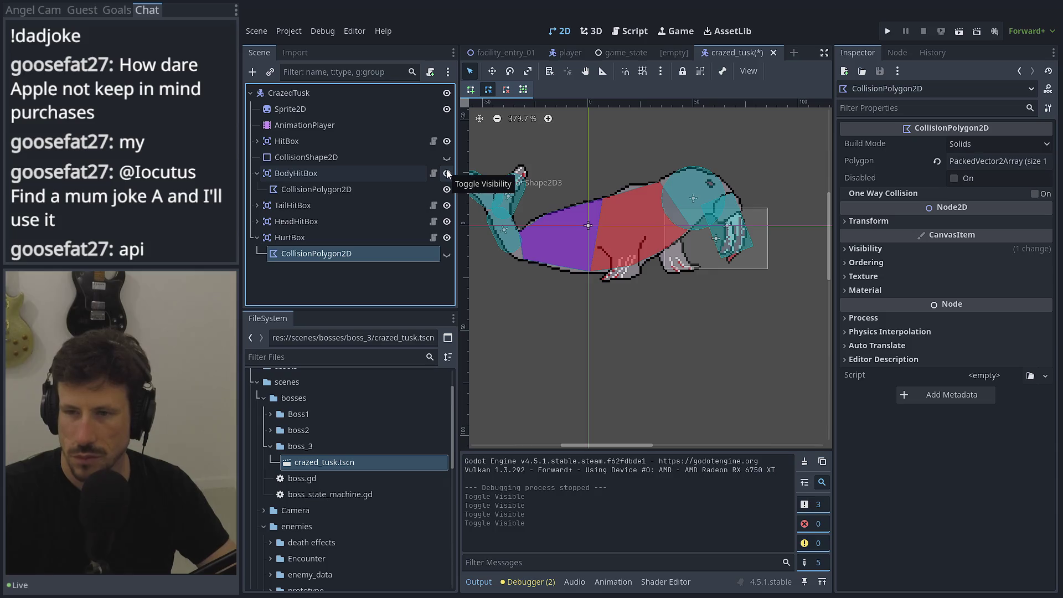
click(446, 254)
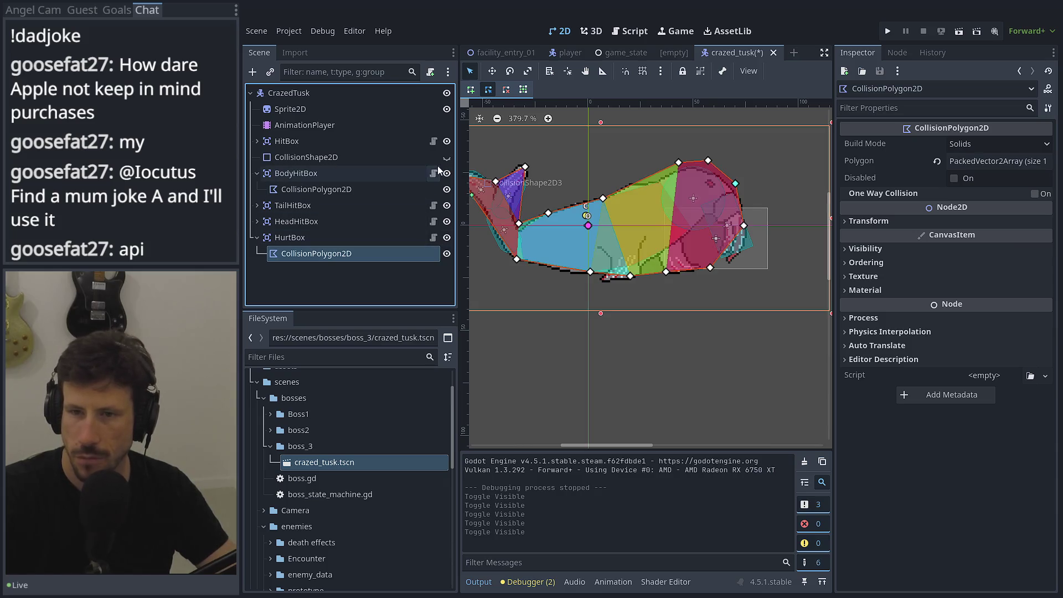
click(446, 190)
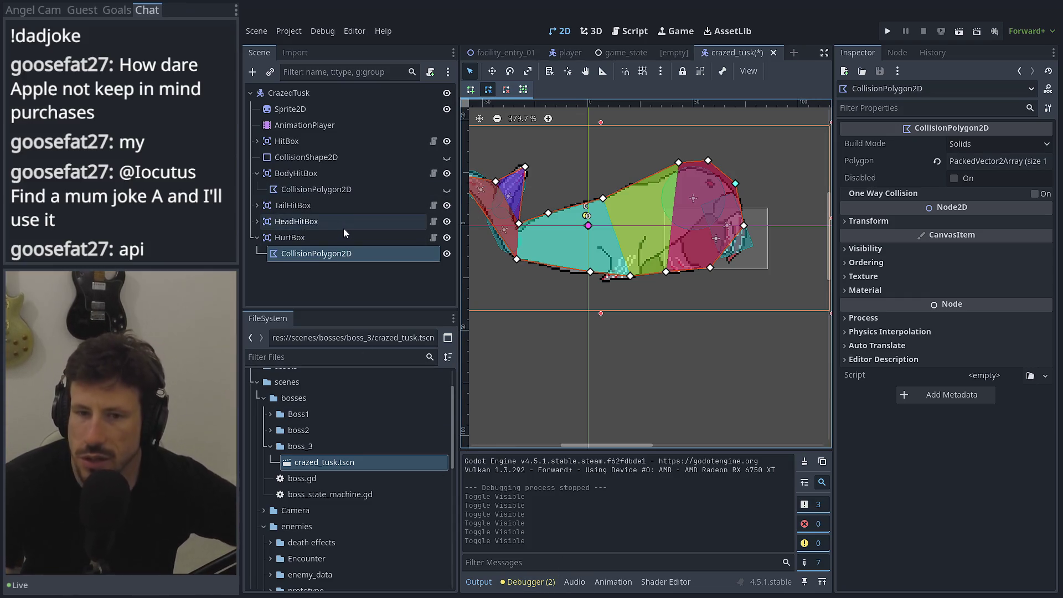
click(335, 132)
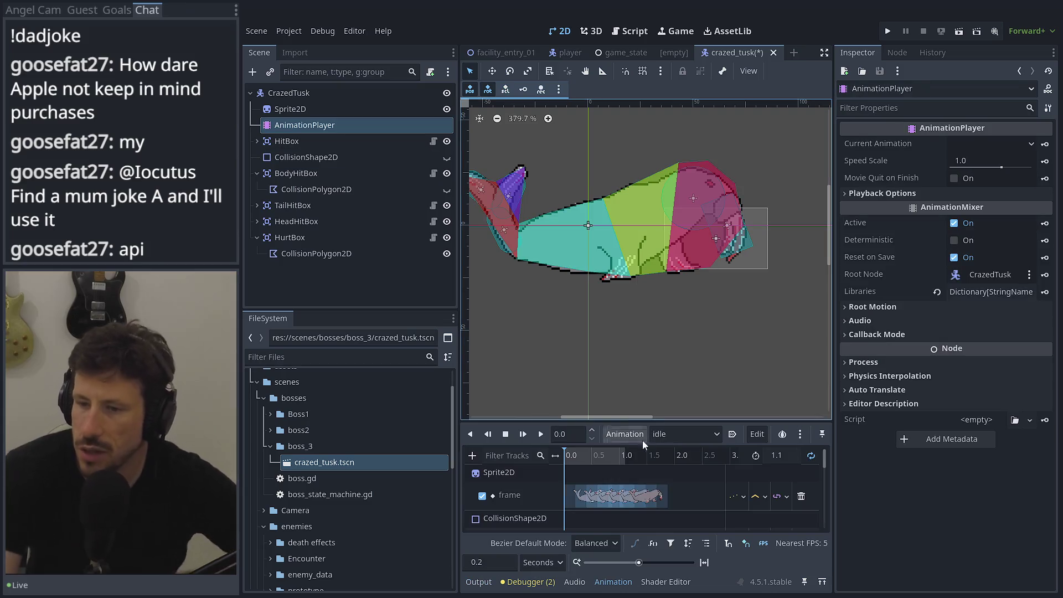
click(664, 434)
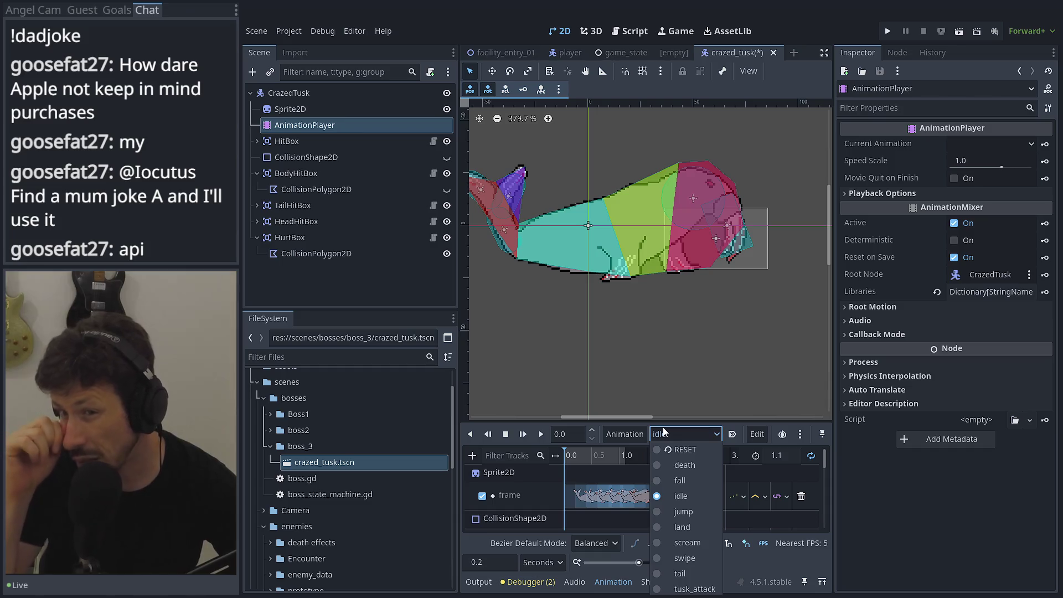
click(682, 481)
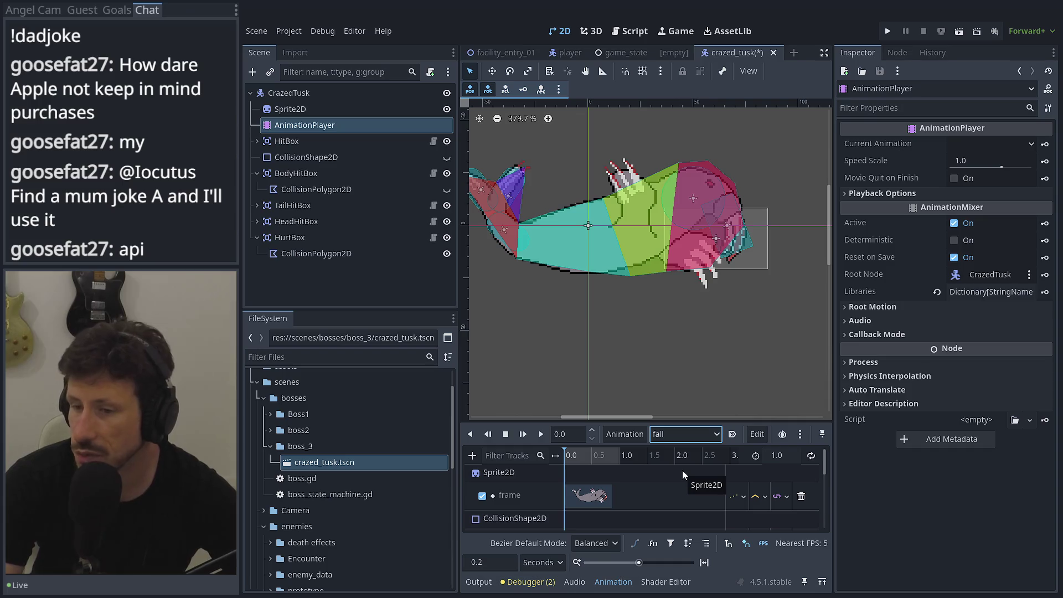
click(680, 434)
click(686, 500)
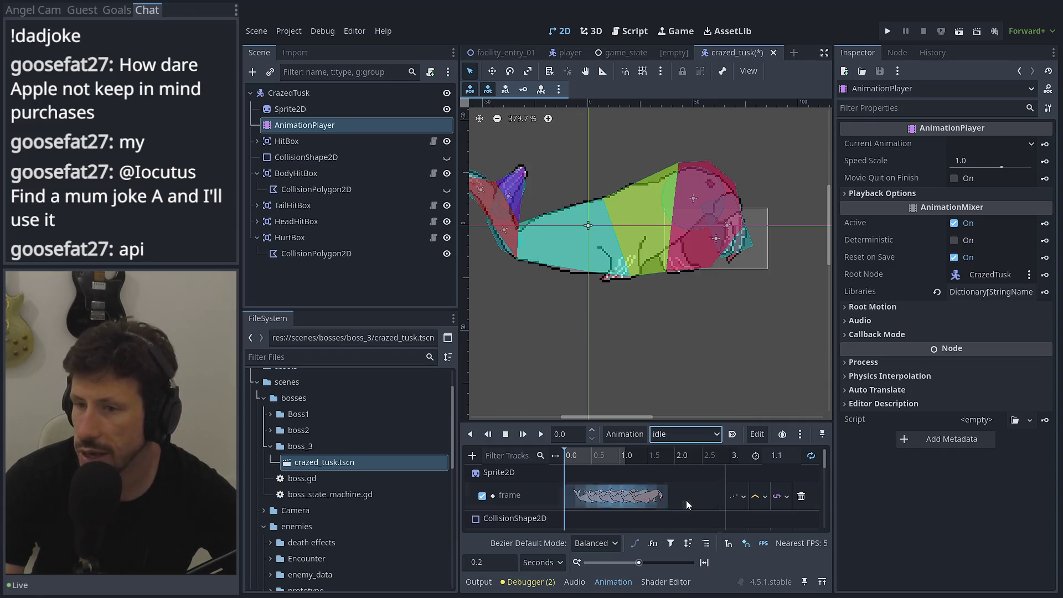
click(682, 437)
click(693, 510)
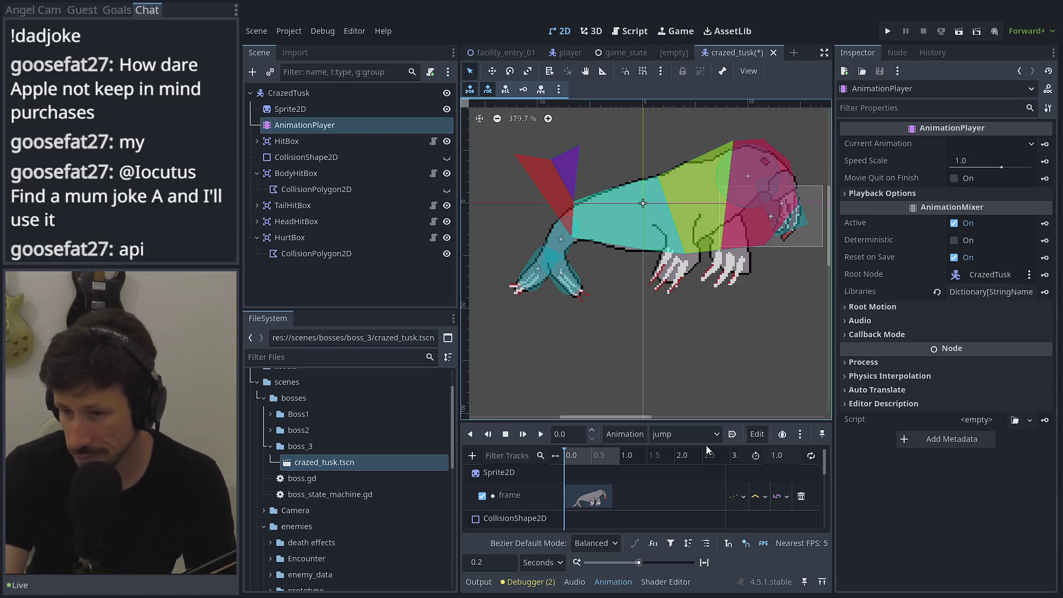
click(687, 417)
click(690, 432)
scroll(707, 320, down, 4)
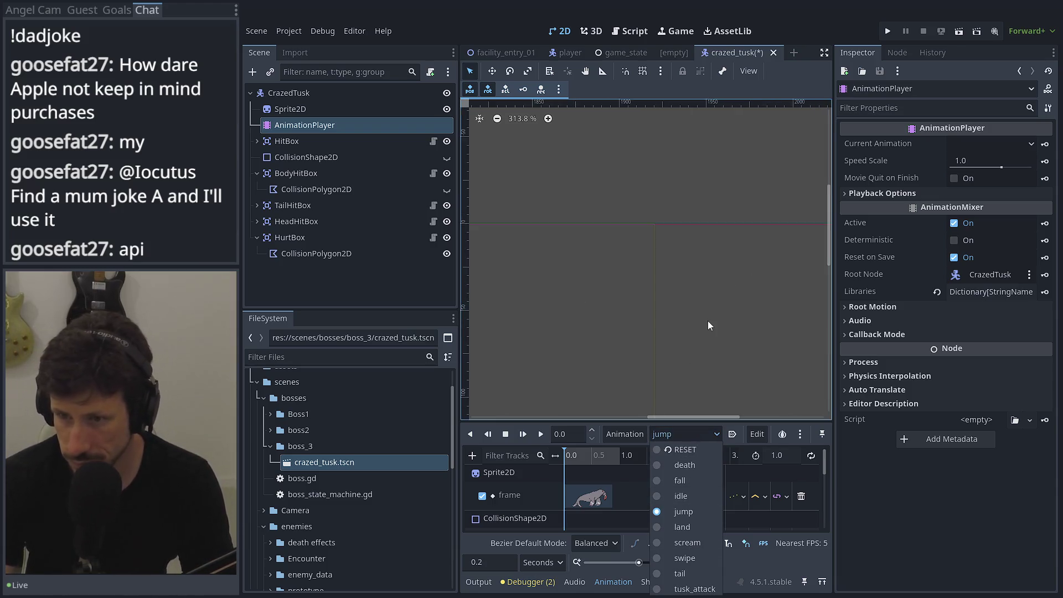
click(709, 324)
scroll(645, 238, down, 9)
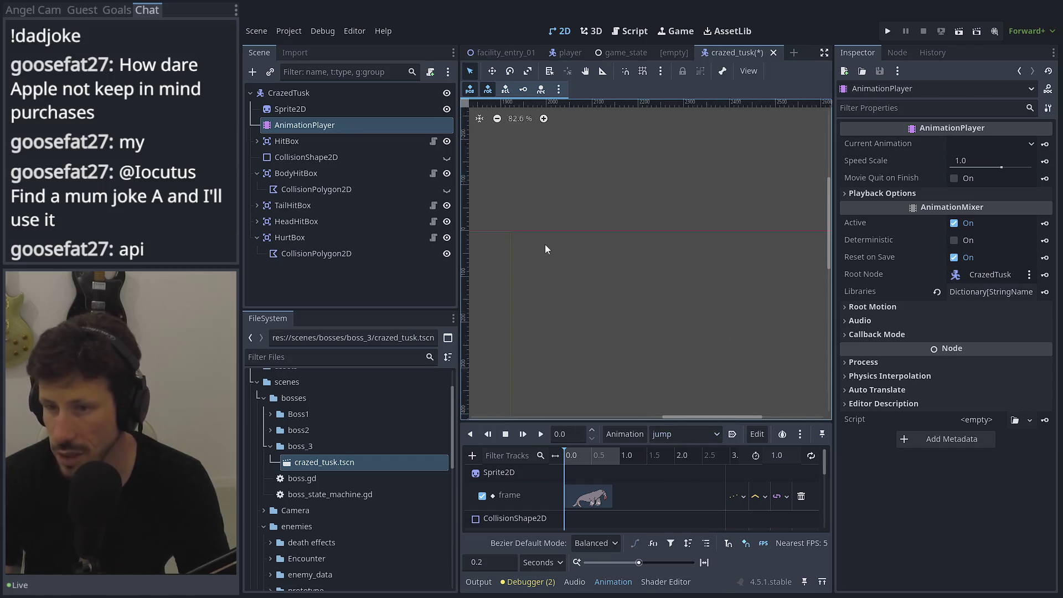
mouse_move(718, 289)
mouse_down()
mouse_move(624, 185)
mouse_move(605, 230)
mouse_up()
scroll(605, 231, down, 1)
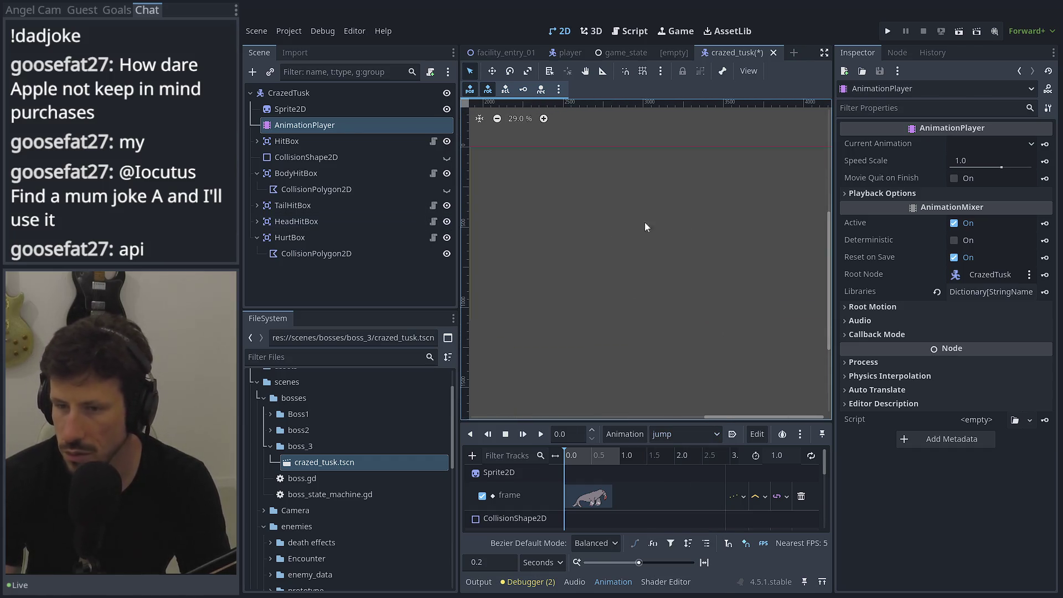
scroll(560, 230, left, 5)
scroll(570, 234, up, 3)
scroll(589, 251, up, 6)
scroll(594, 227, up, 7)
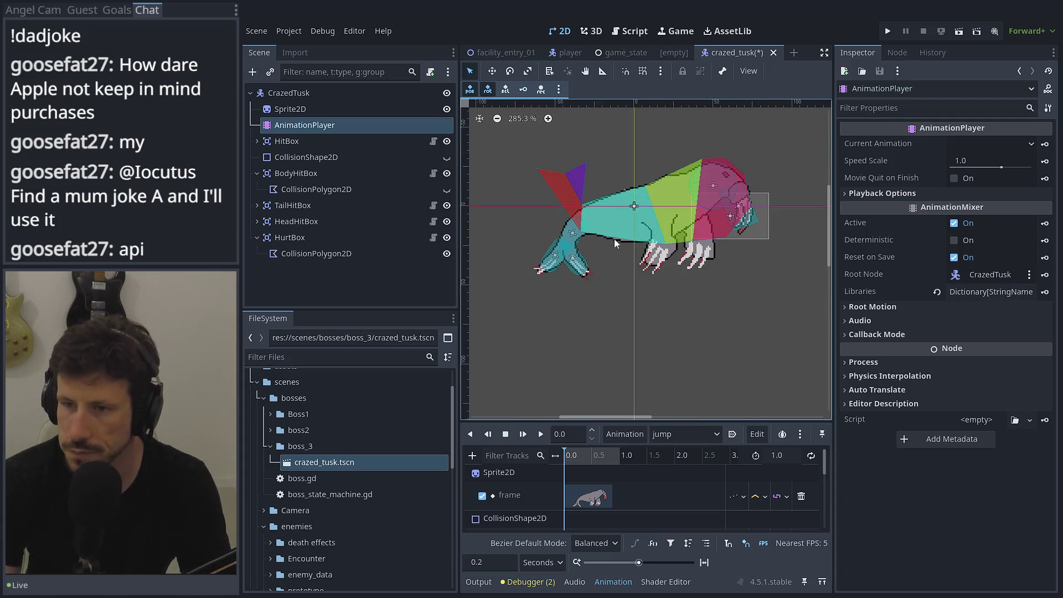
click(684, 434)
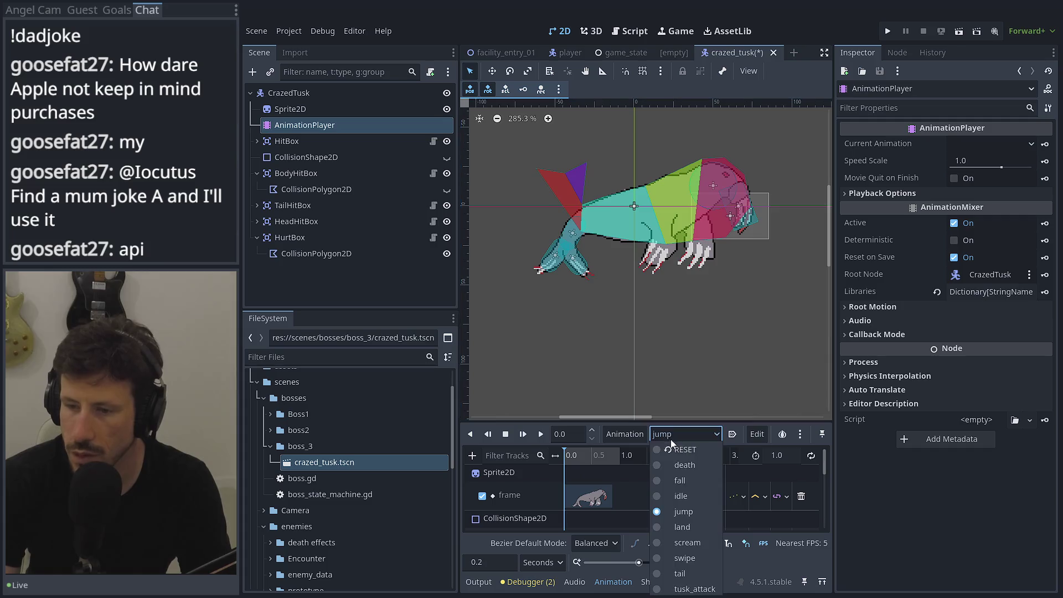
click(689, 533)
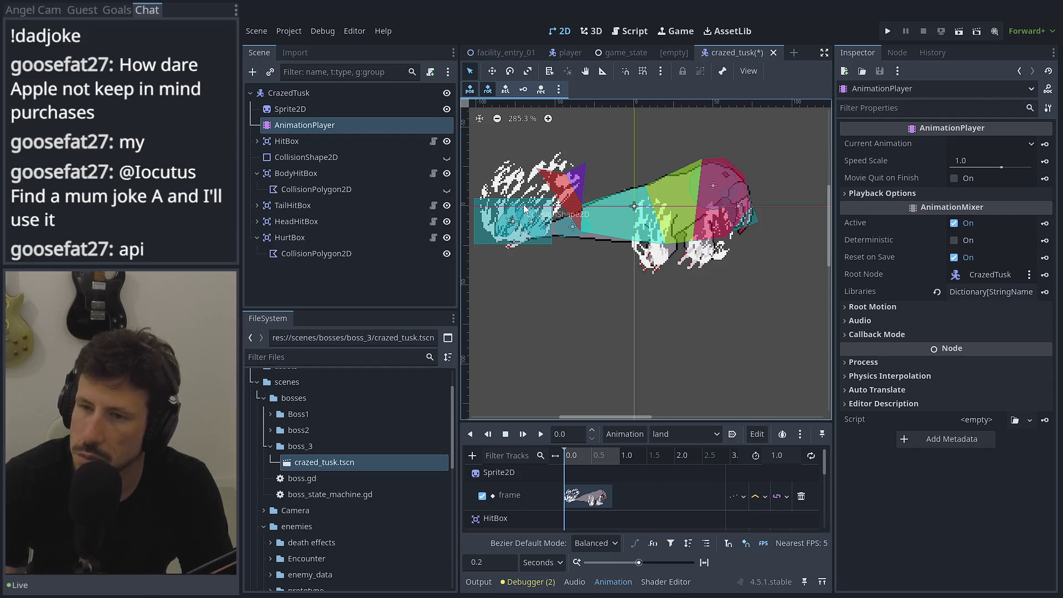
click(668, 434)
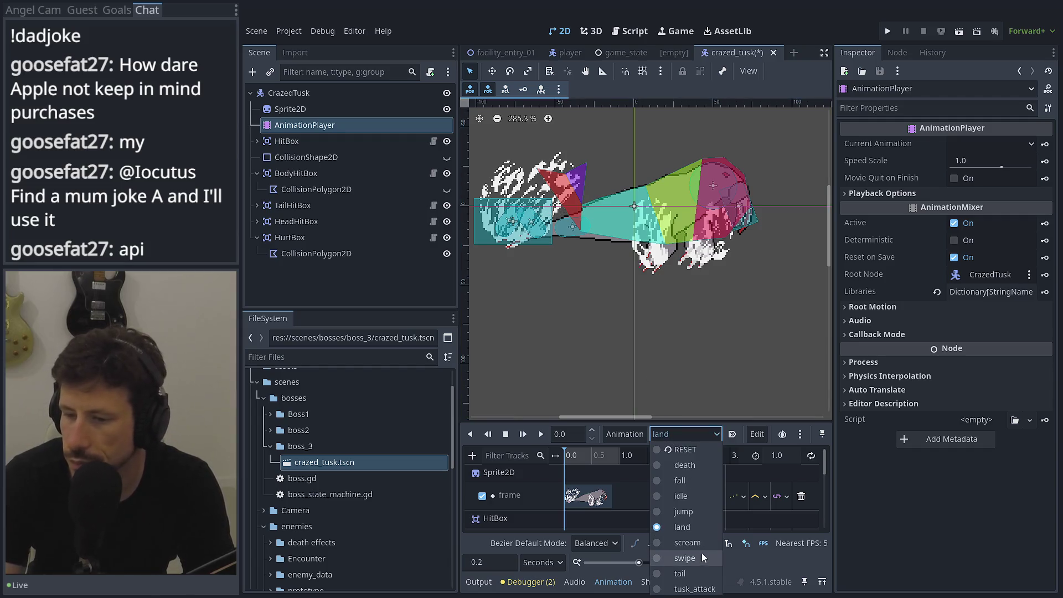
click(699, 542)
mouse_move(582, 463)
mouse_down()
mouse_move(640, 466)
mouse_move(658, 453)
mouse_up()
click(676, 435)
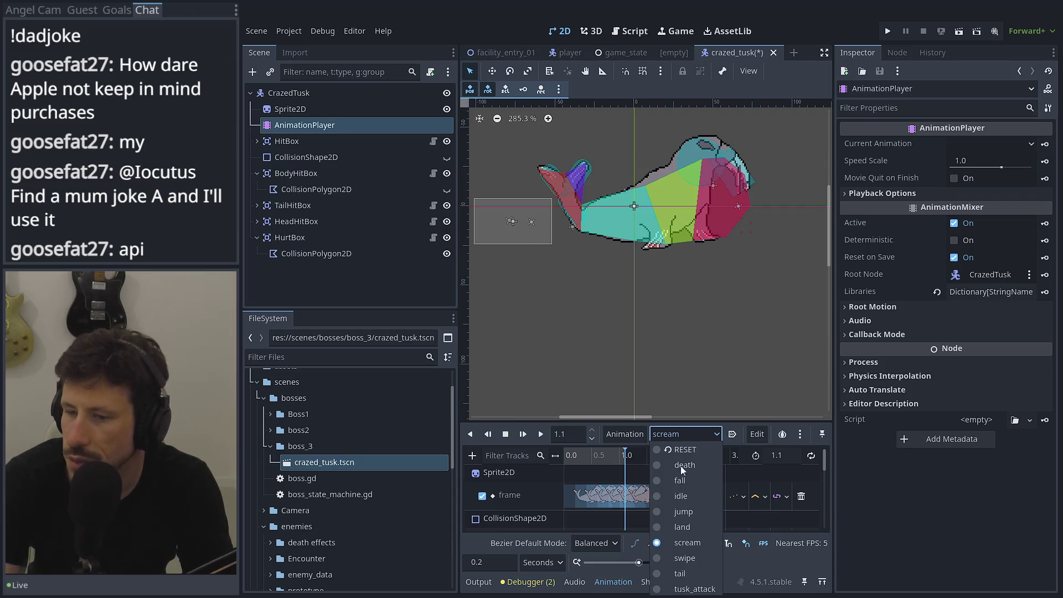
click(686, 558)
mouse_move(576, 461)
mouse_down()
mouse_move(619, 459)
mouse_move(513, 442)
mouse_up()
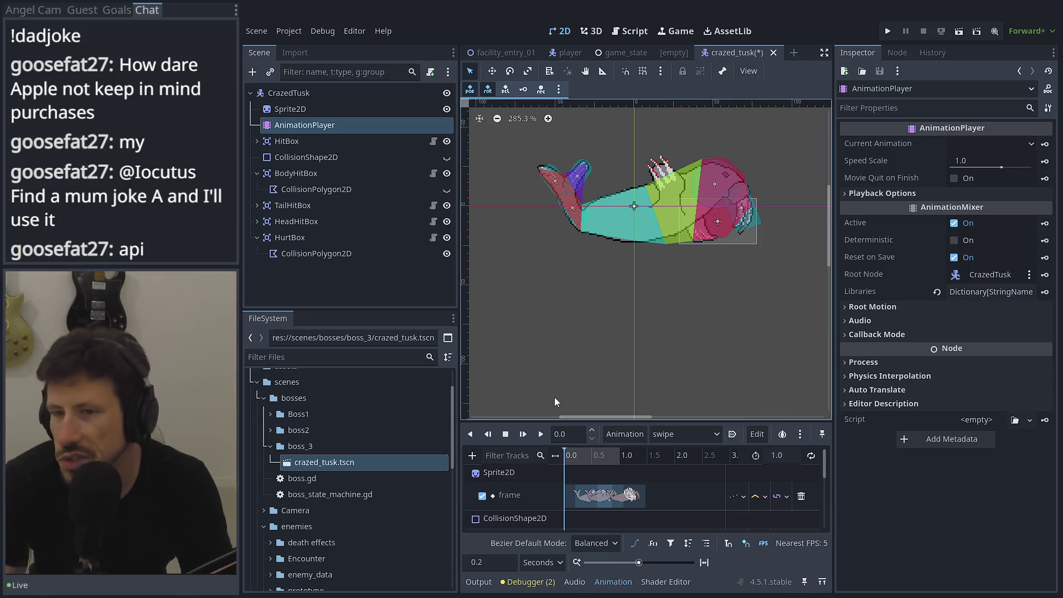
click(662, 433)
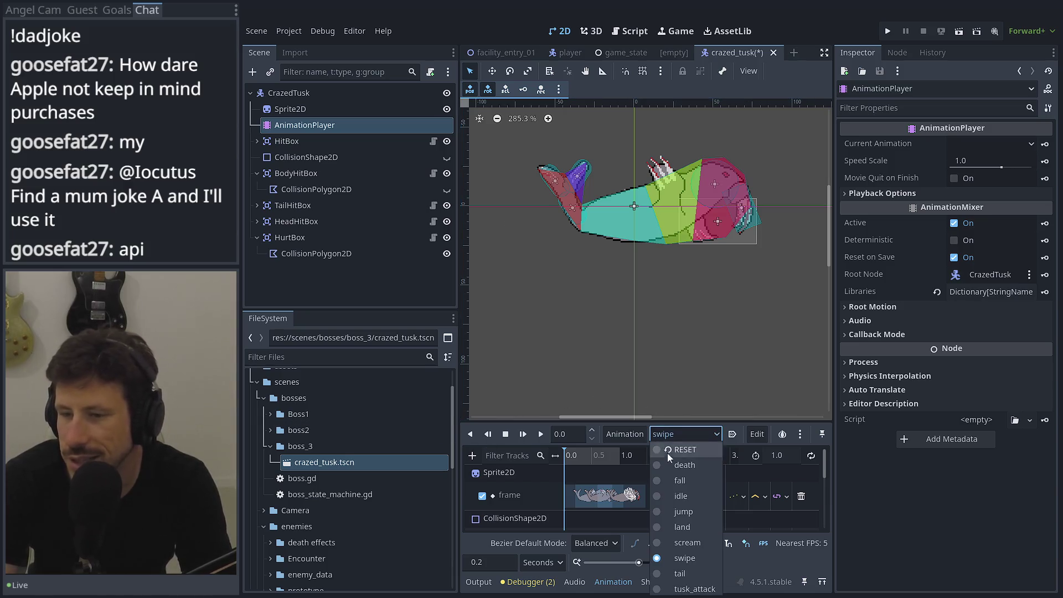
click(691, 573)
drag(575, 449, 592, 451)
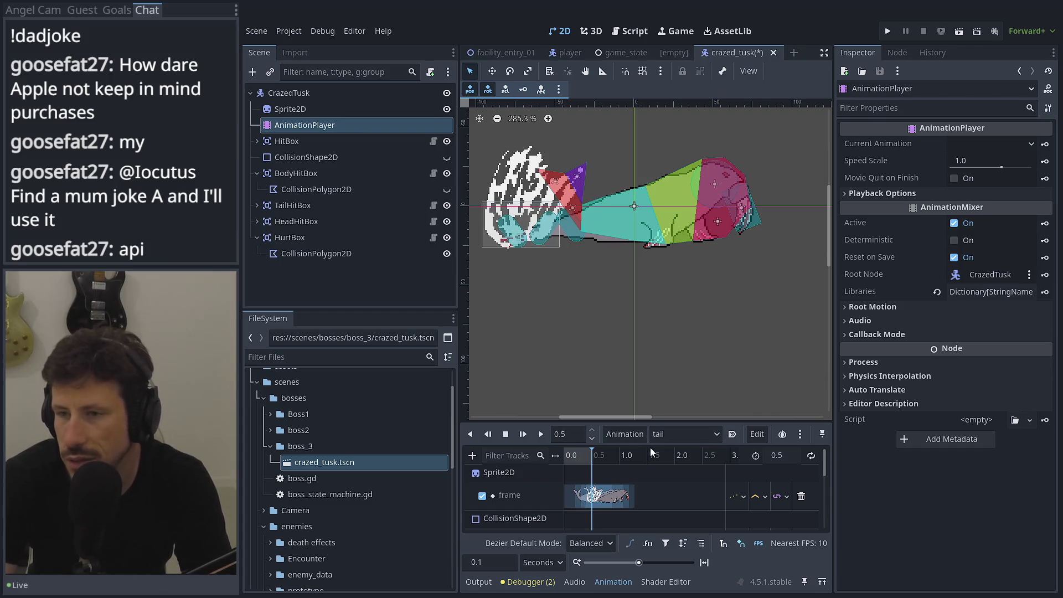
click(670, 437)
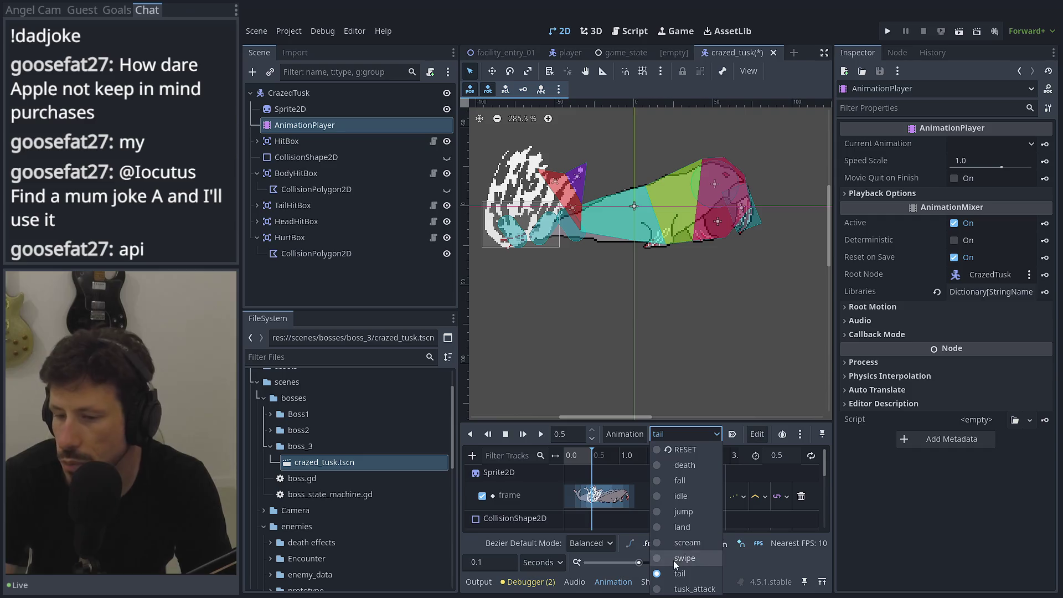
click(695, 453)
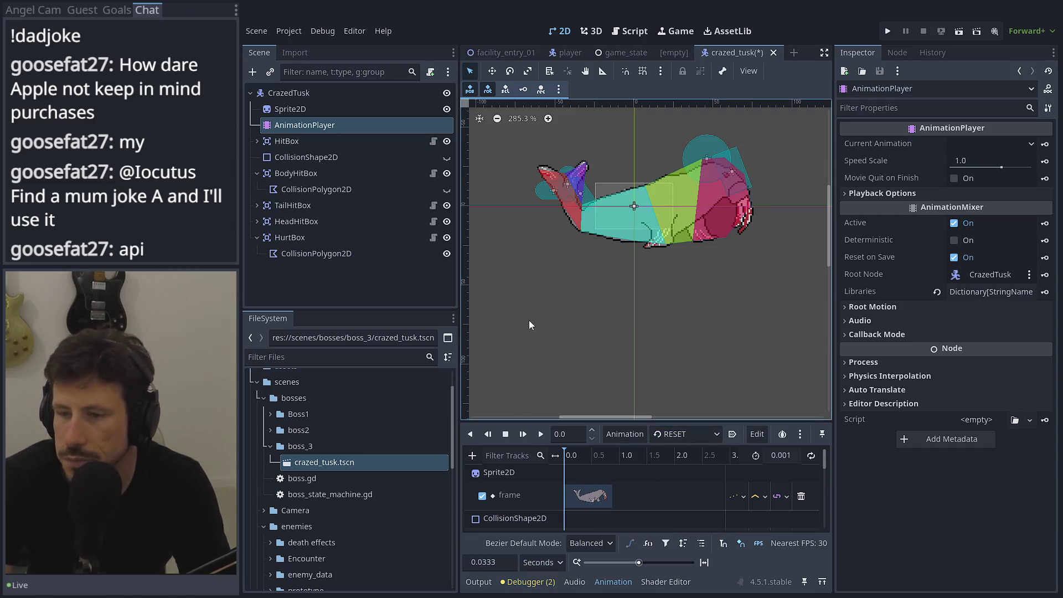
click(692, 435)
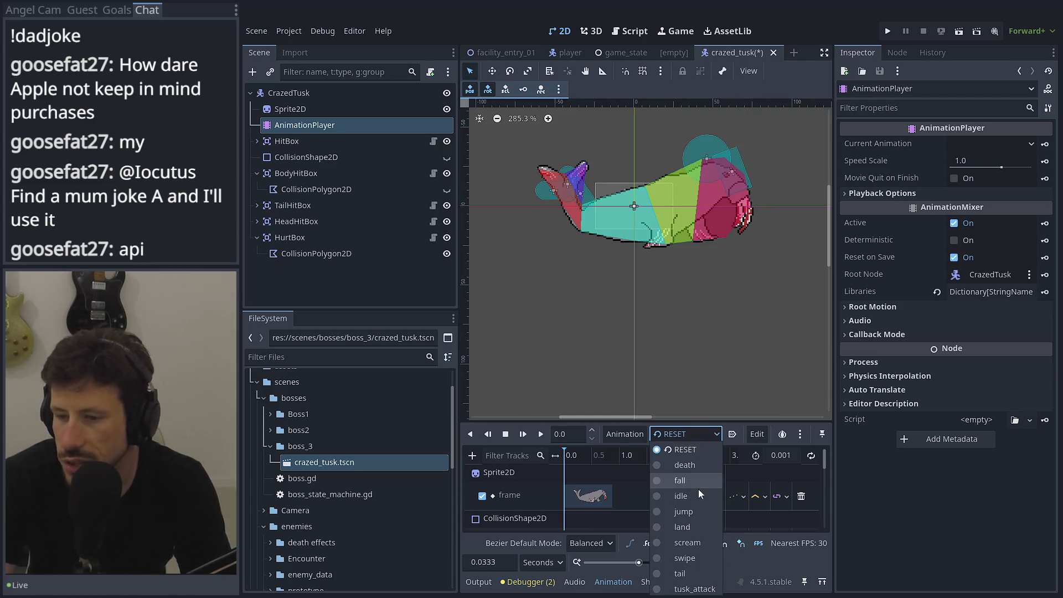
click(685, 491)
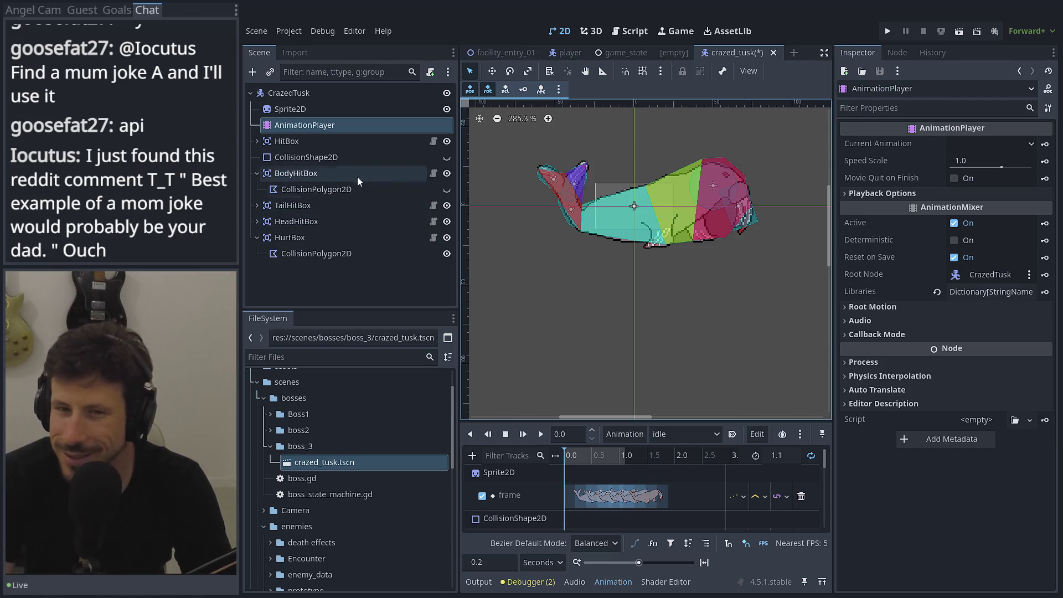
Collapse the hitbox groups and move CollisionShape2D to the top of CrazedTusk's children
click(257, 142)
click(257, 142)
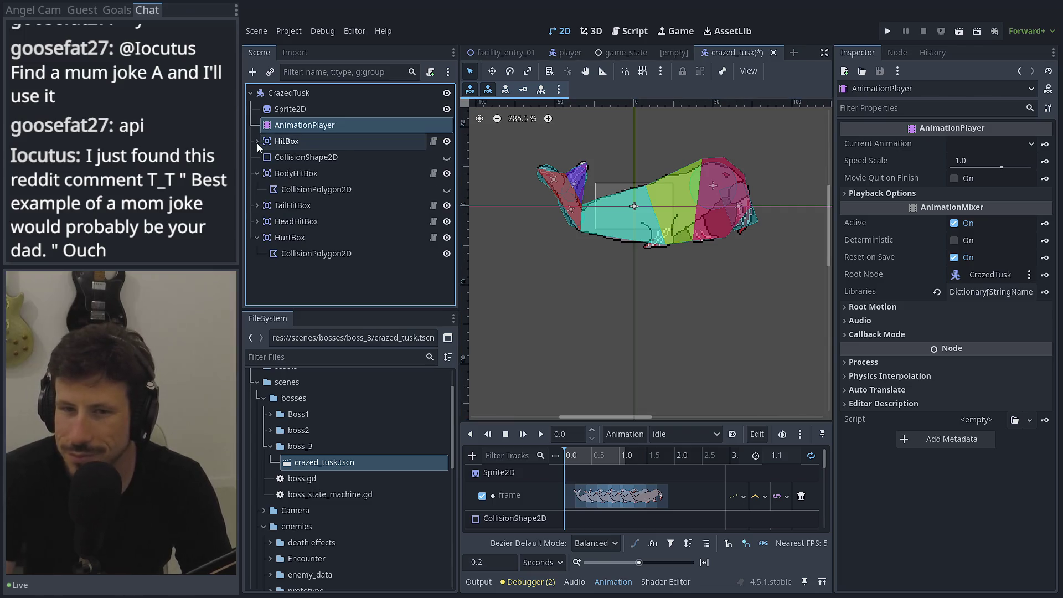
click(256, 173)
click(257, 221)
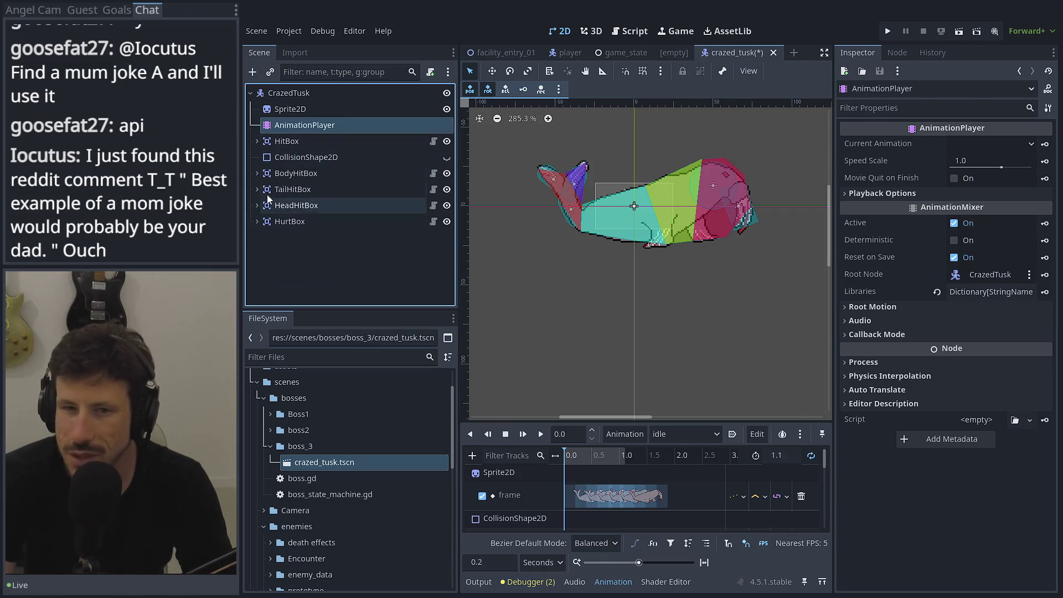
drag(283, 157, 281, 98)
Inspect TailHitBox and HurtBox, then open HeadHitBox's damage_area.gd script
click(313, 187)
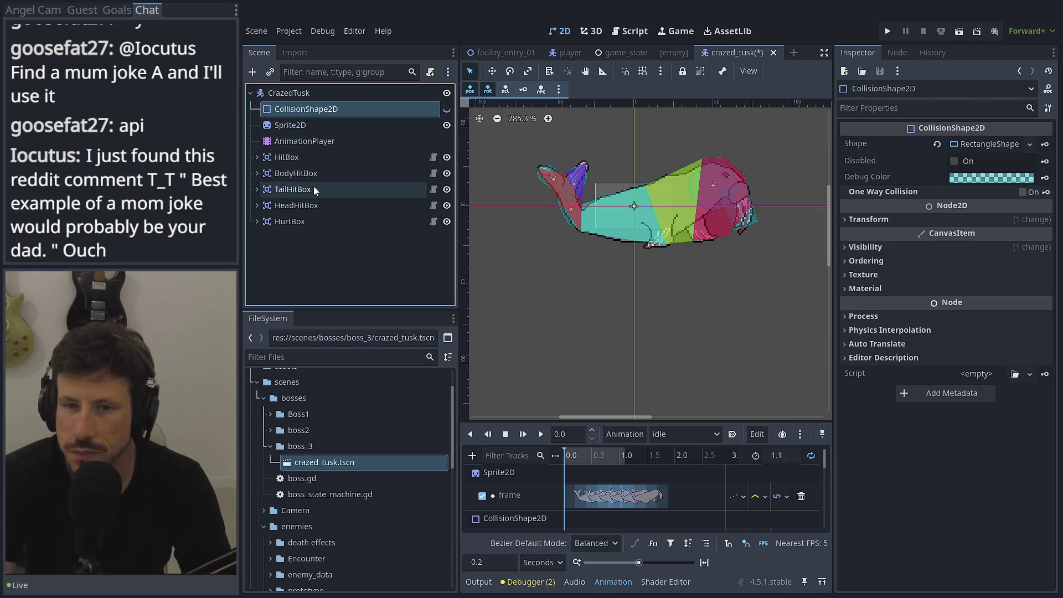
click(304, 221)
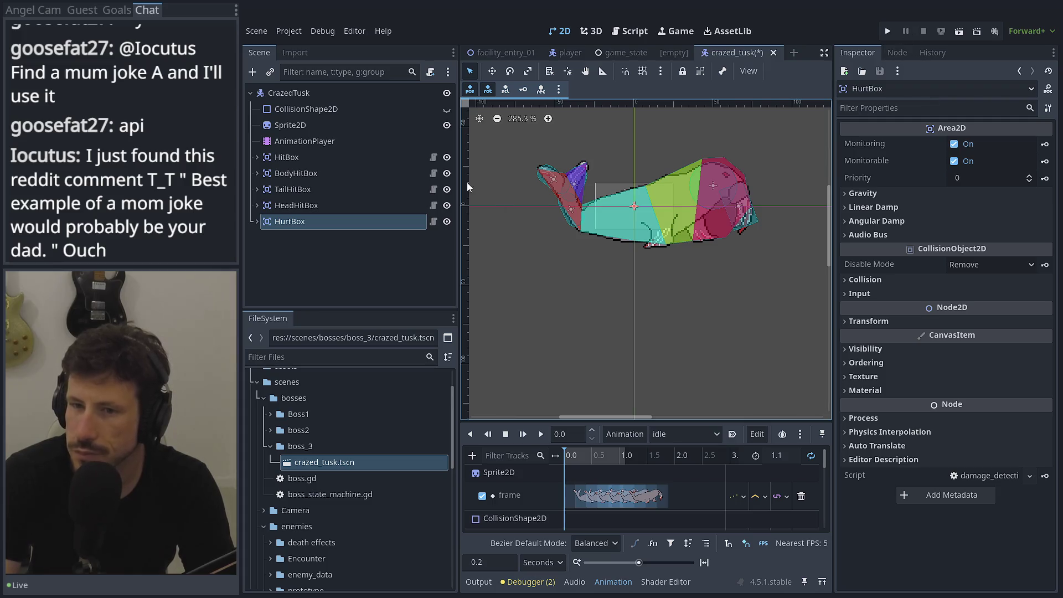
click(433, 205)
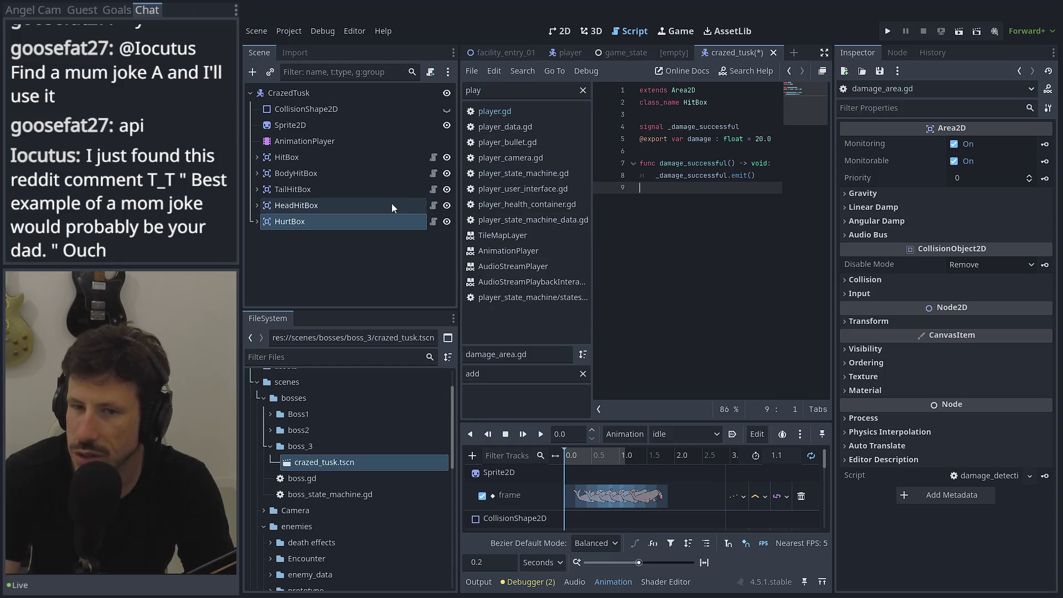
In damage_detection_area.gd, add a func _ready() -> void below the signal declaration
click(434, 222)
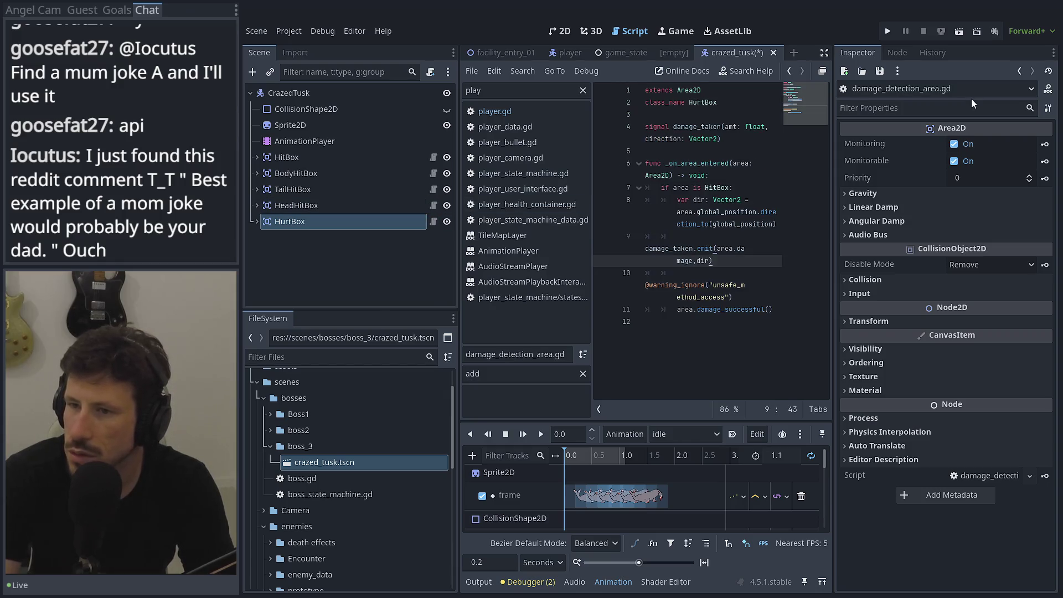
click(899, 52)
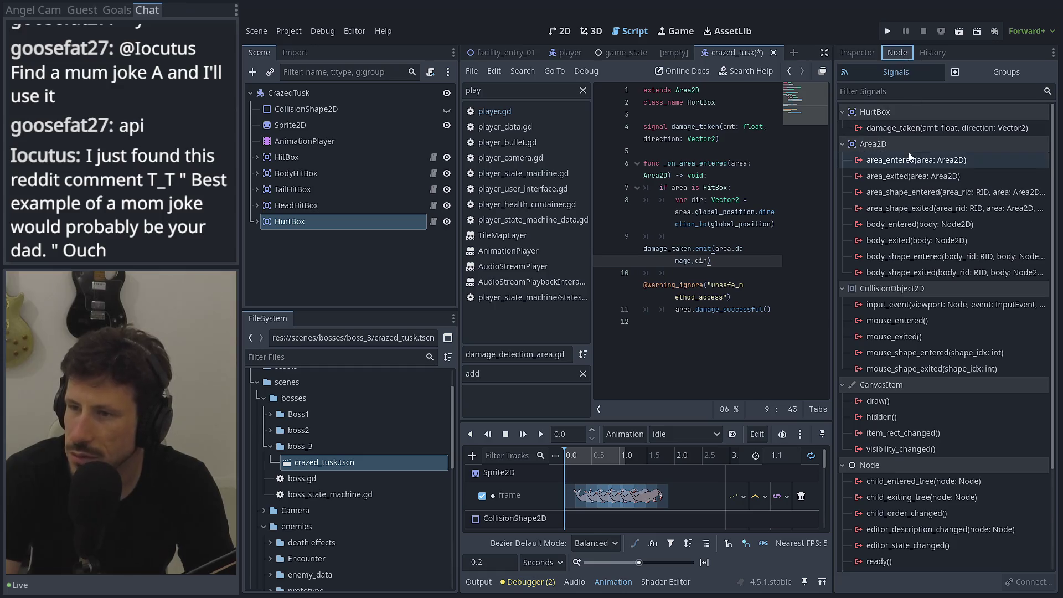
click(746, 144)
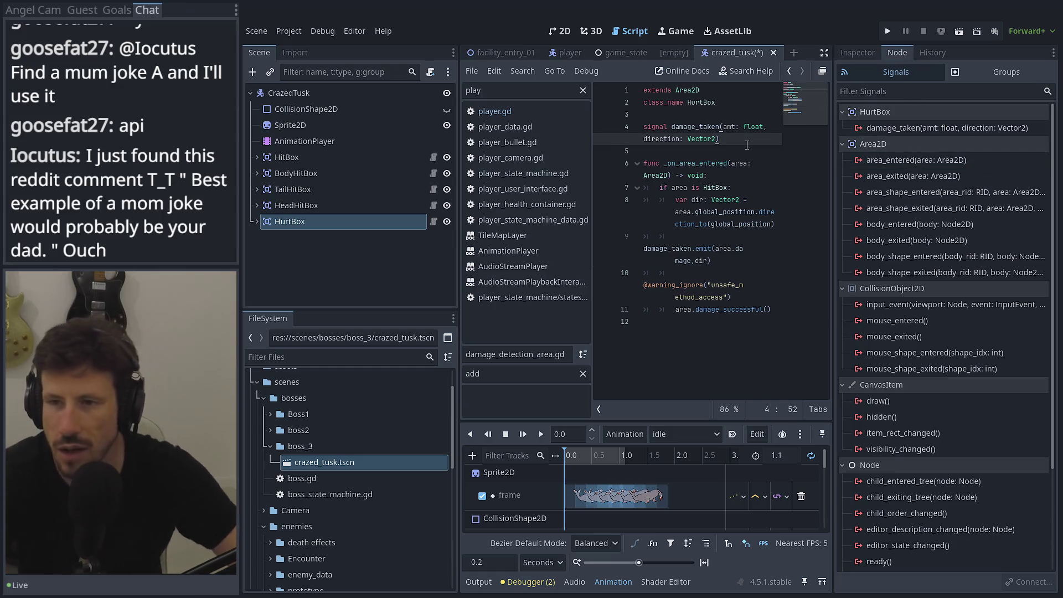
key(Return)
key(Return)
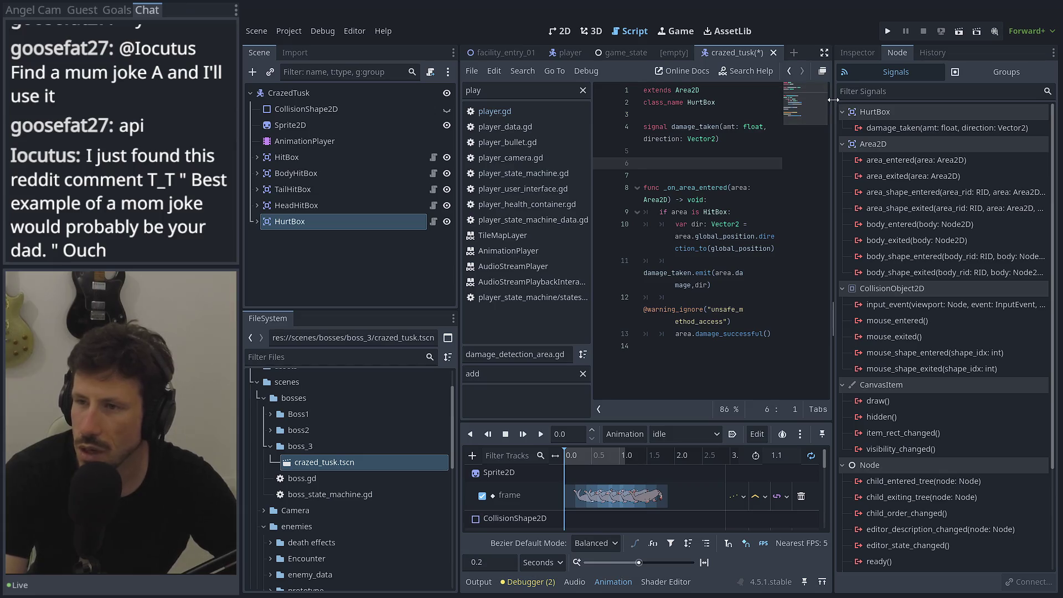
drag(833, 99, 937, 99)
text(f)
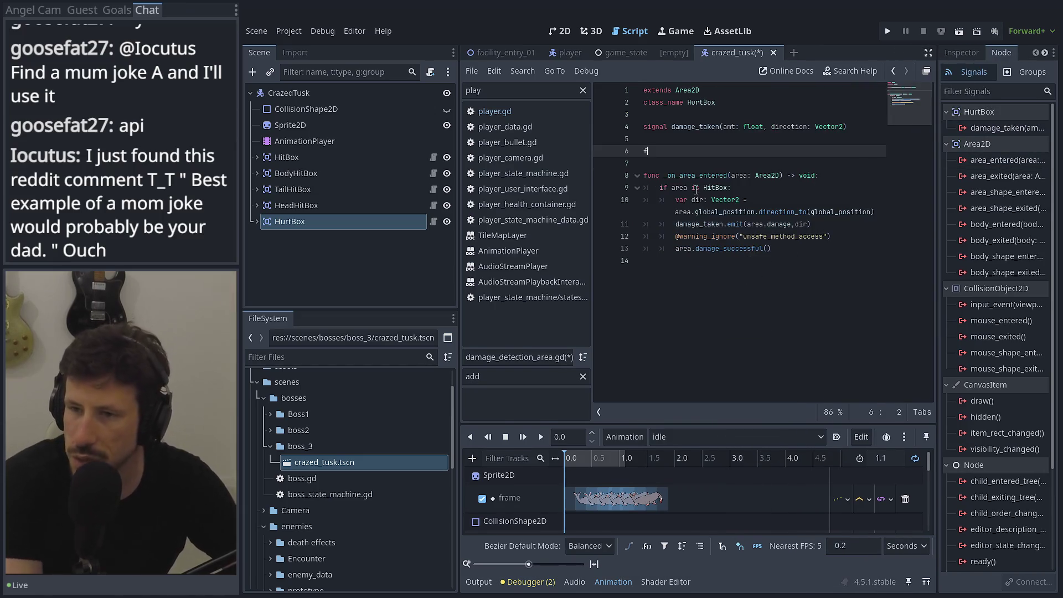
text(unc _)Re)
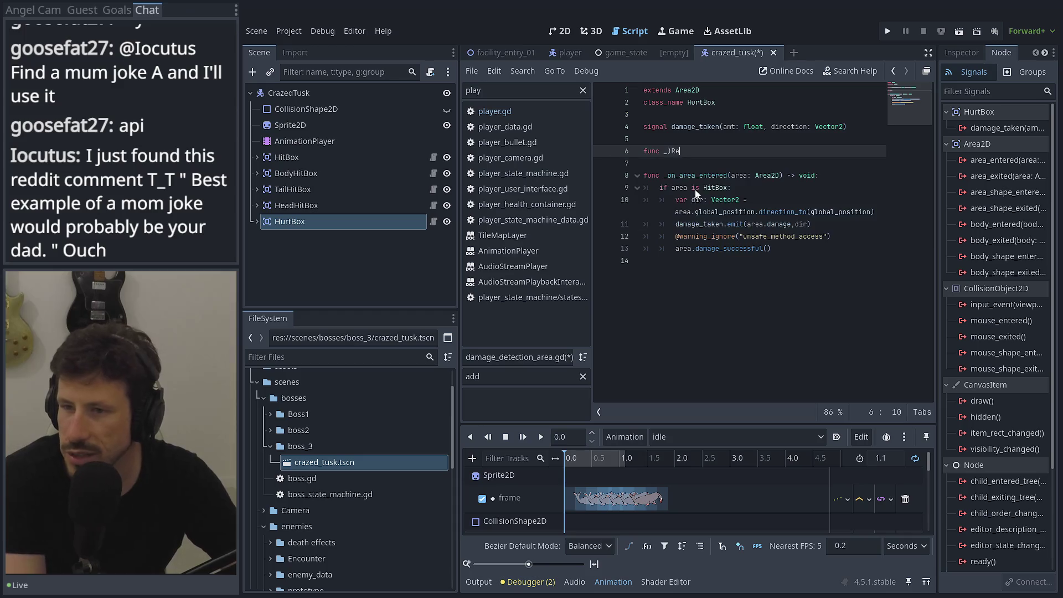
key(BackSpace)
key(BackSpace)
key(BackSpace)
text(re)
key(Return)
key(Return)
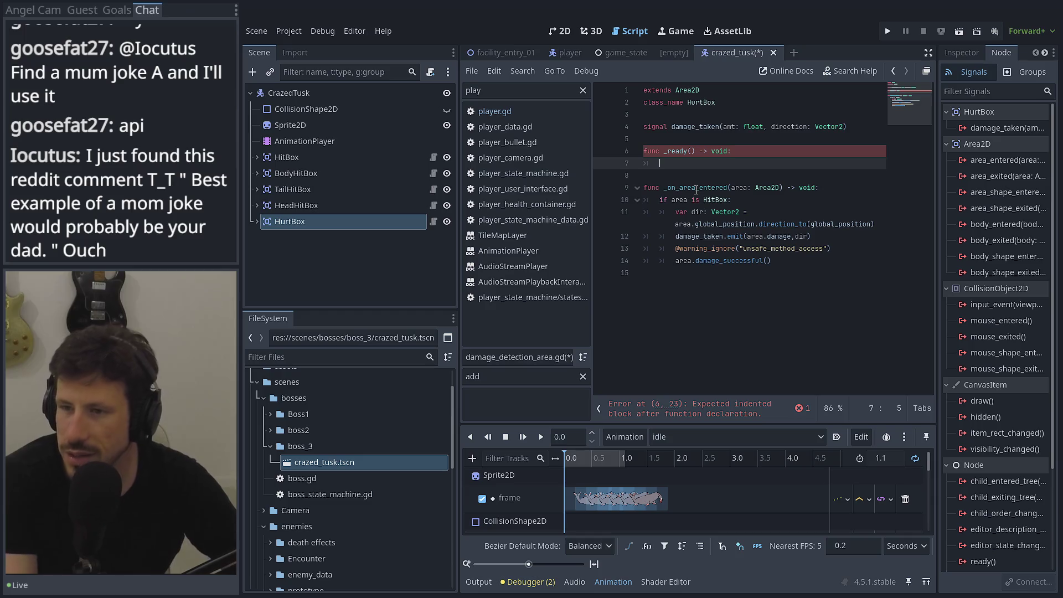
Write area_entered.connect(_on_area_entered) inside _ready, then view the shared cat picture
text(area_entered.)
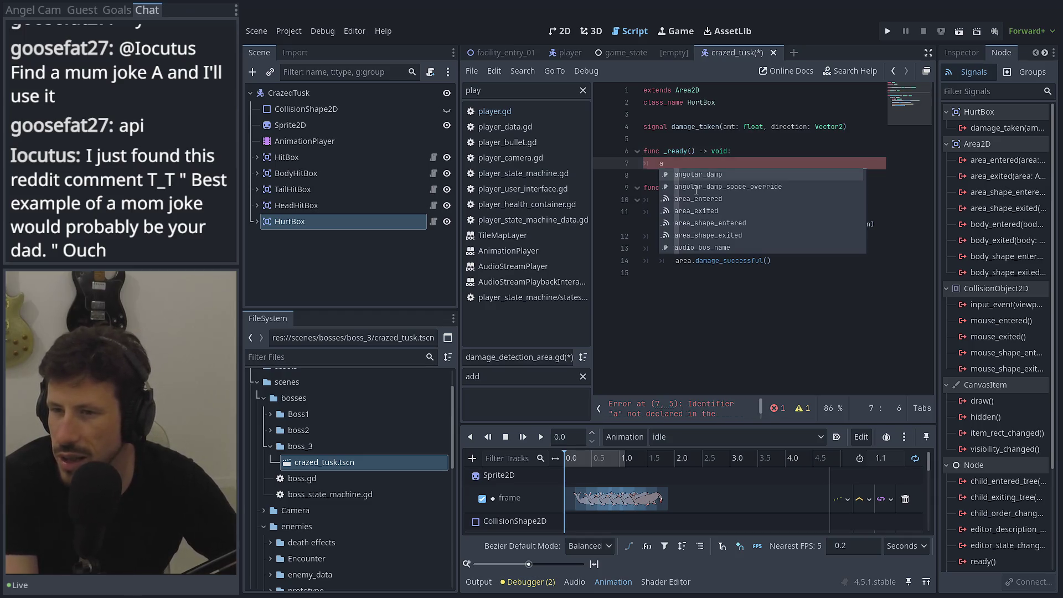
key(Return)
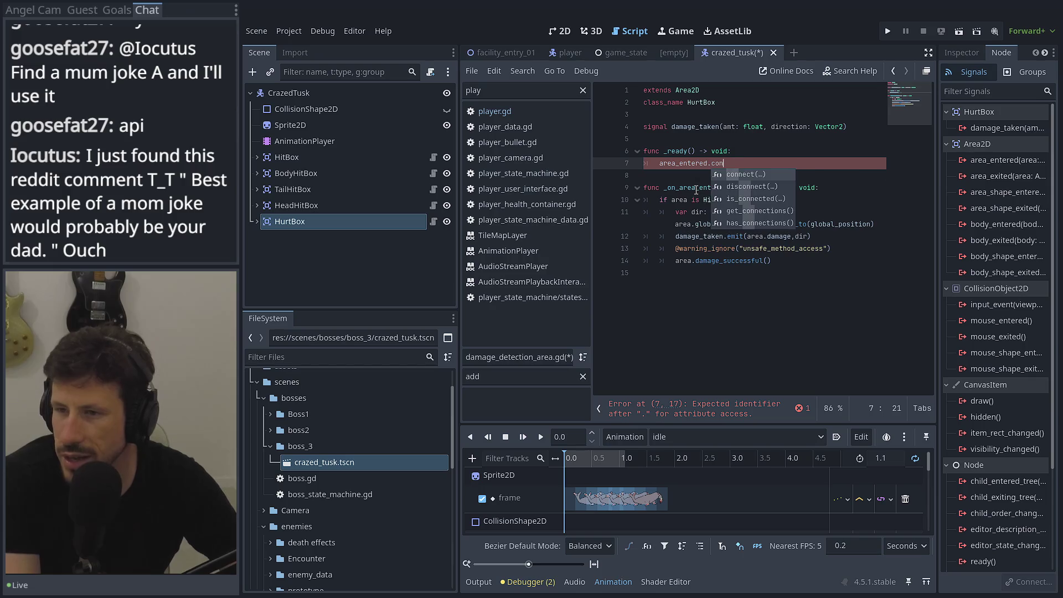
double_click(696, 187)
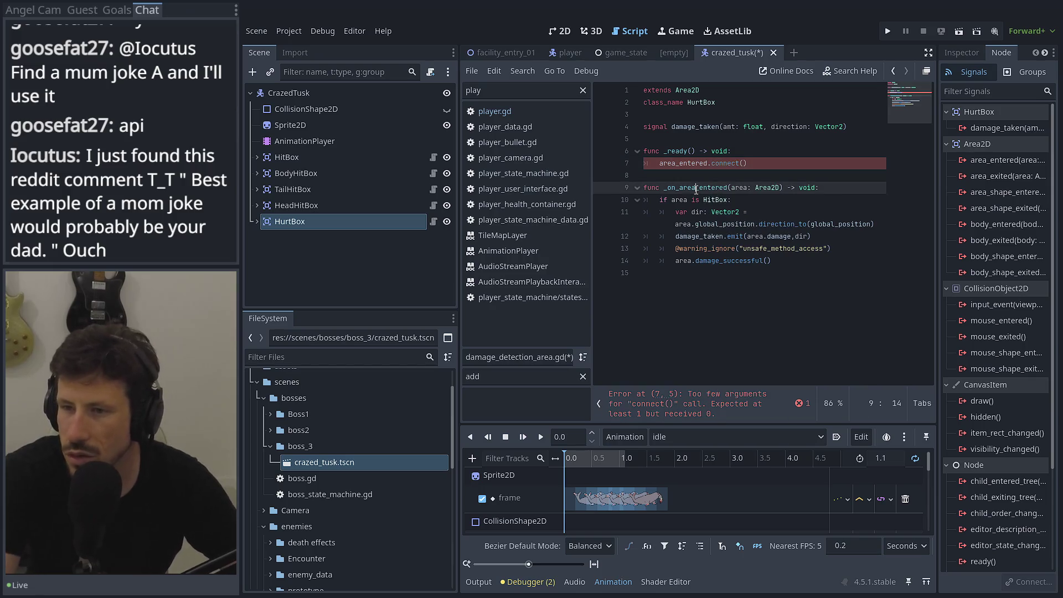
click(745, 164)
text(_on_area_entered)
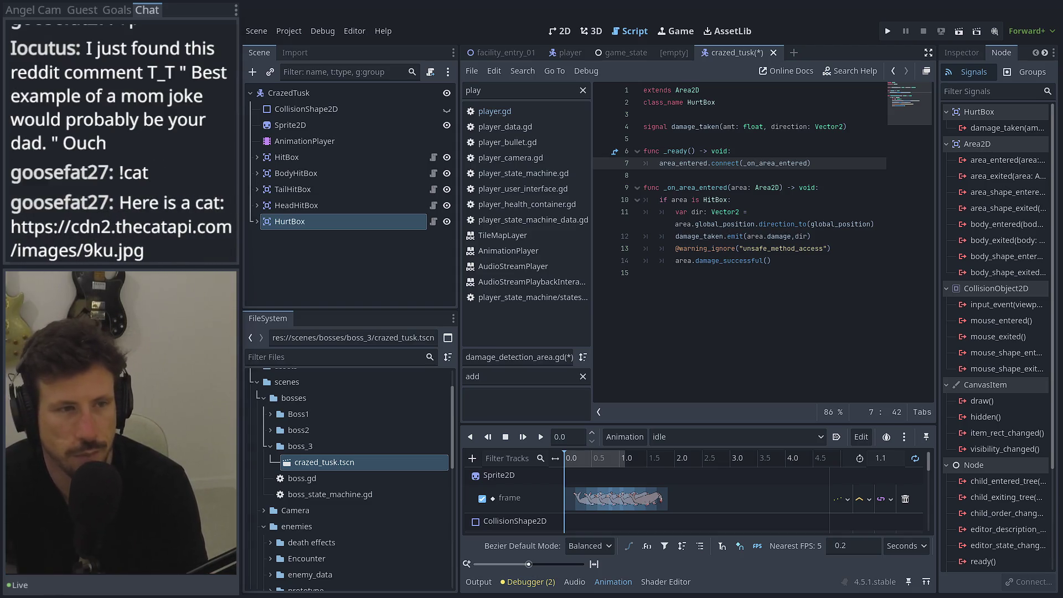
double_click(418, 157)
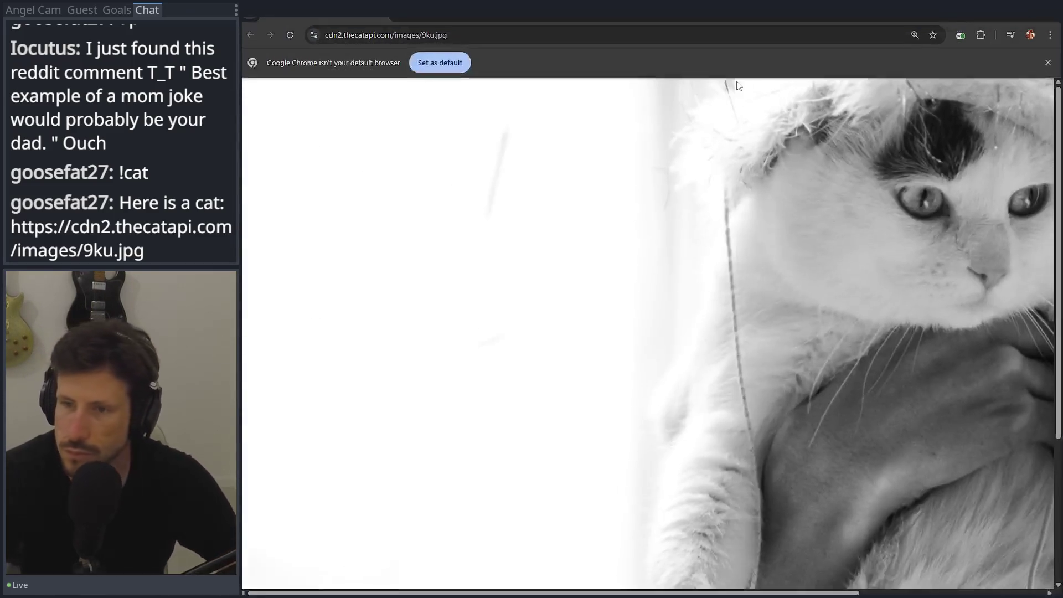
key(ctrl+minus)
key(ctrl+minus)
key(ctrl+minus)
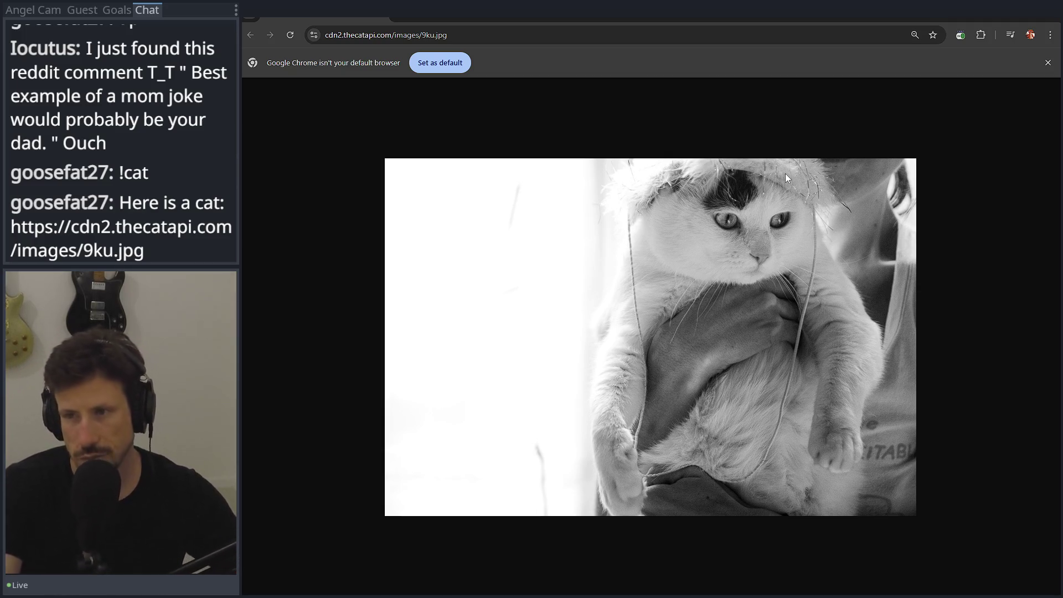
key(alt+Tab)
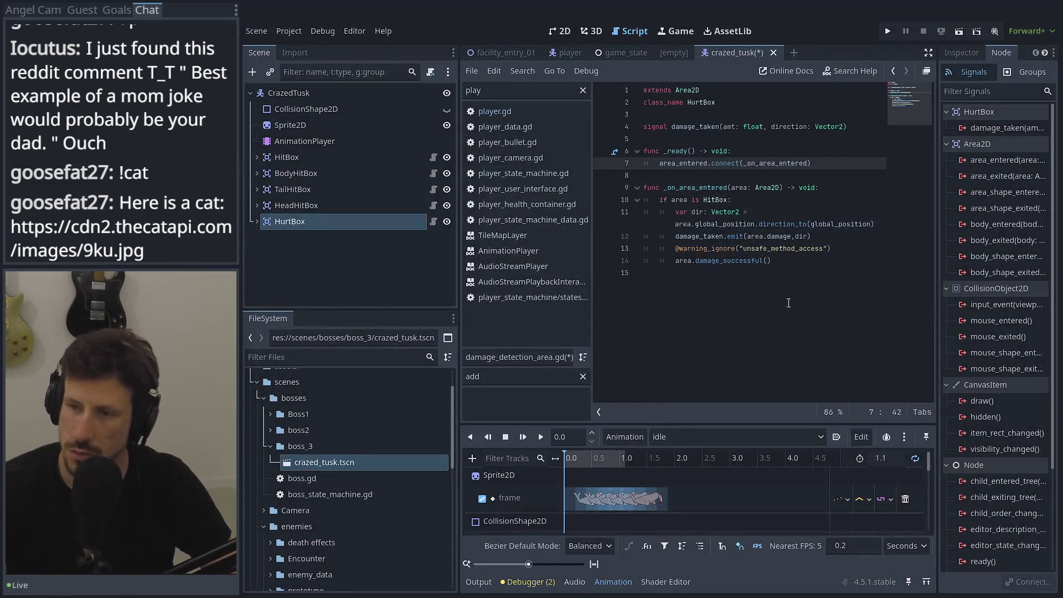
Search 'heal' and add a HealthContainer node as a child of CrazedTusk
click(787, 303)
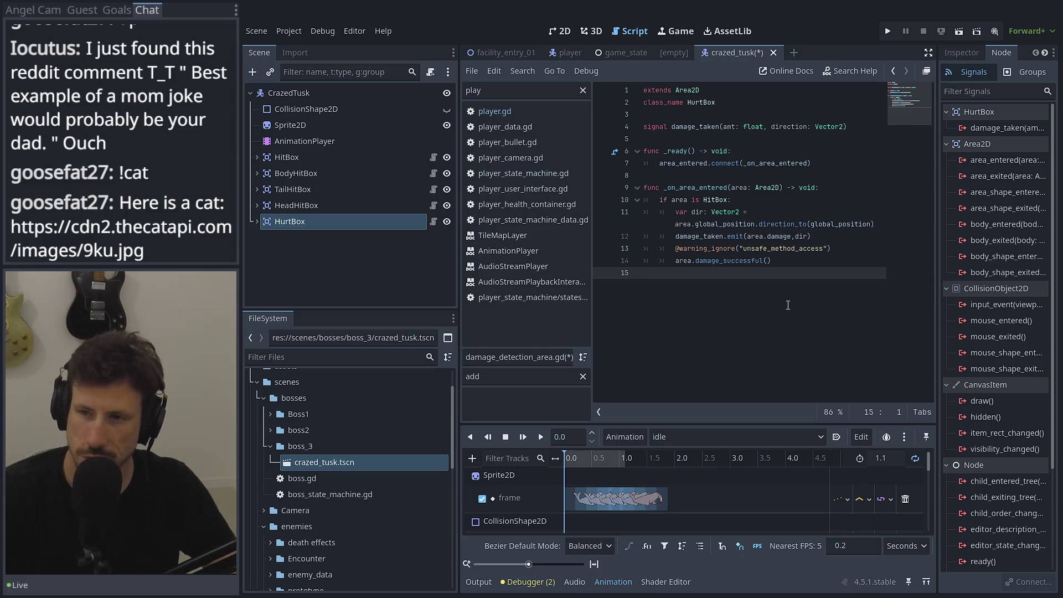
click(315, 253)
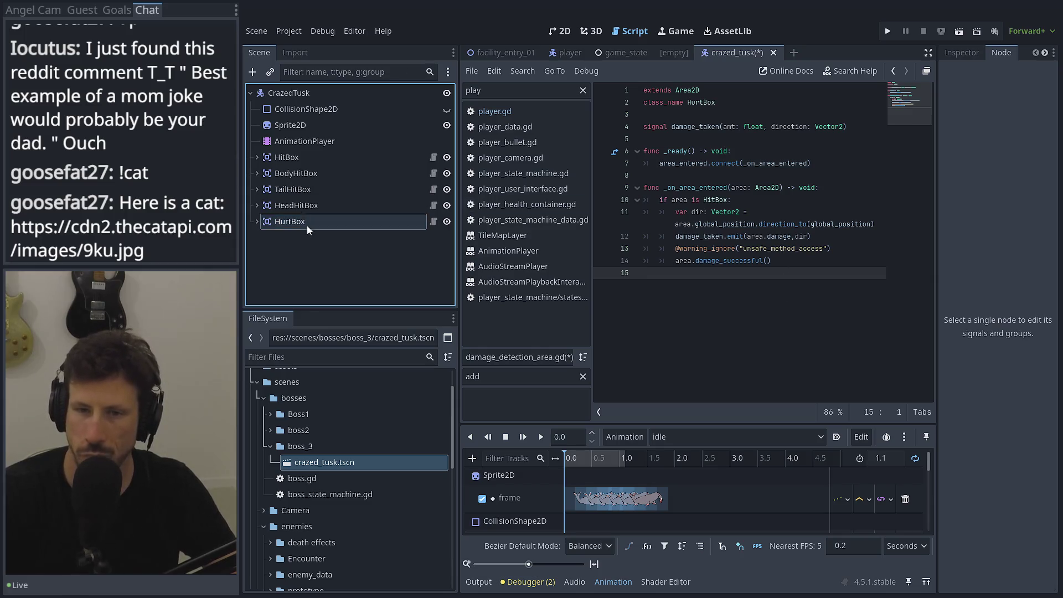
click(276, 92)
click(253, 72)
text(heal)
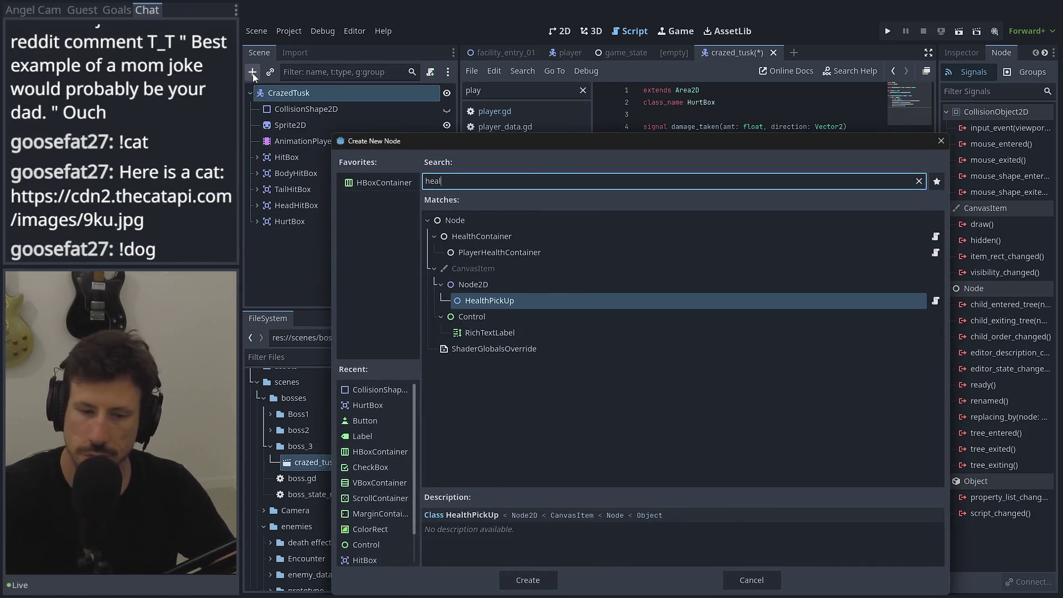
key(Down)
key(Down)
key(Up)
key(Up)
key(Up)
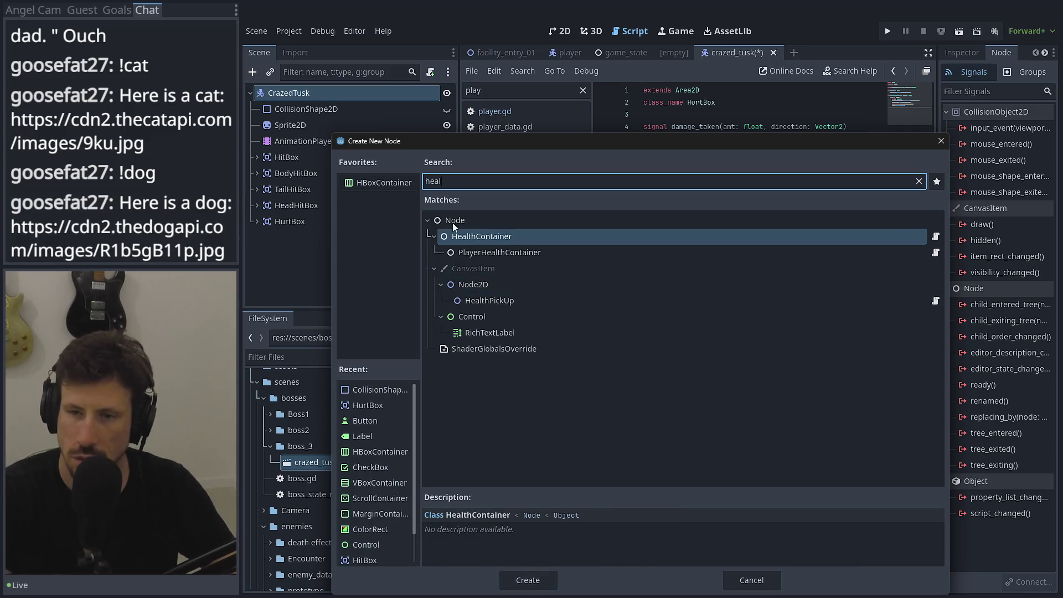
double_click(510, 242)
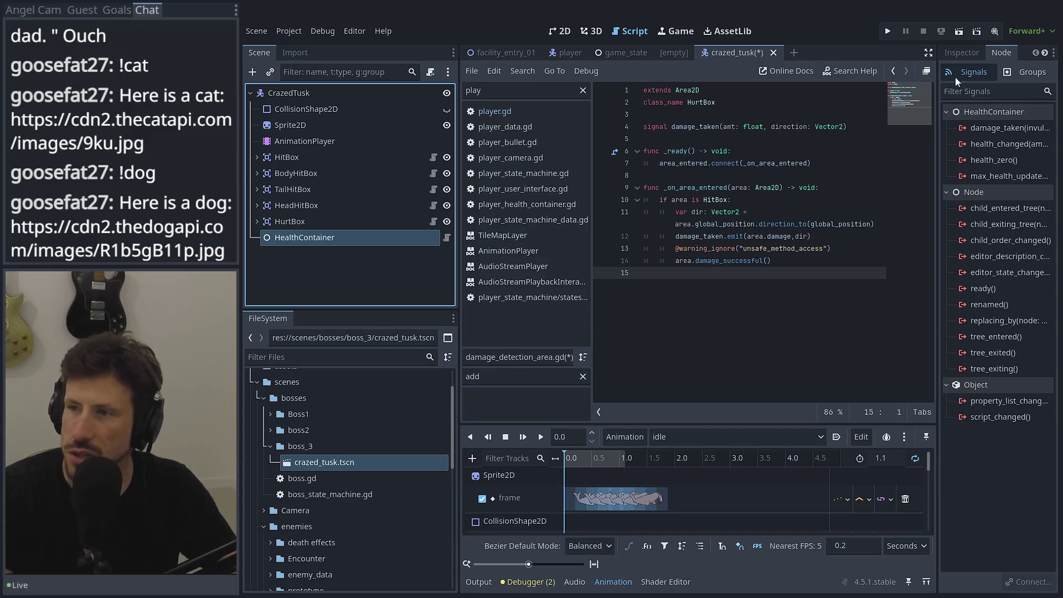
Review the HealthContainer's properties in a widened Inspector, then expand the boss2 folder
click(961, 52)
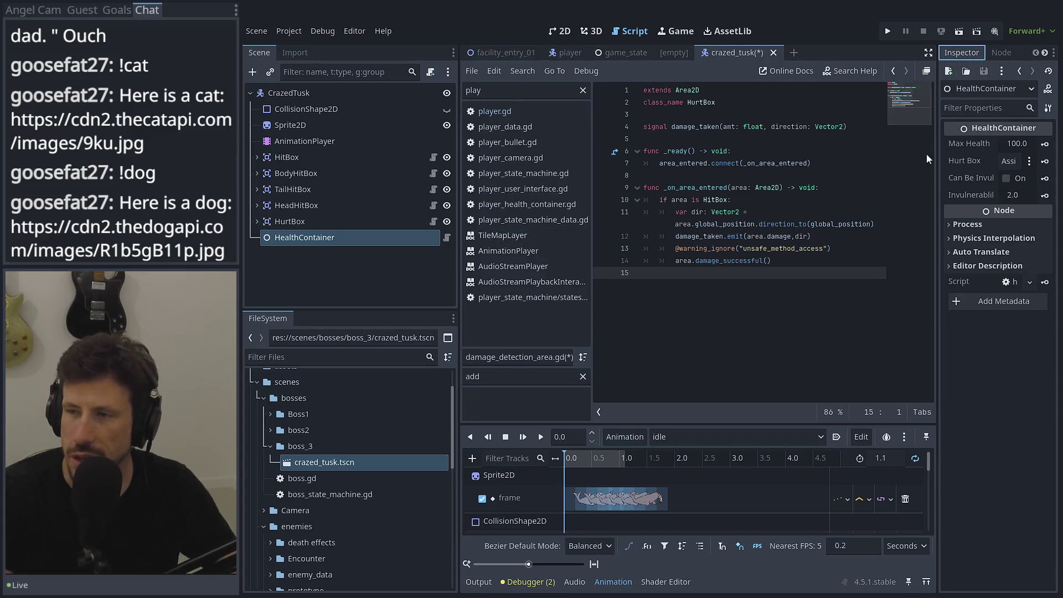
drag(939, 132, 774, 139)
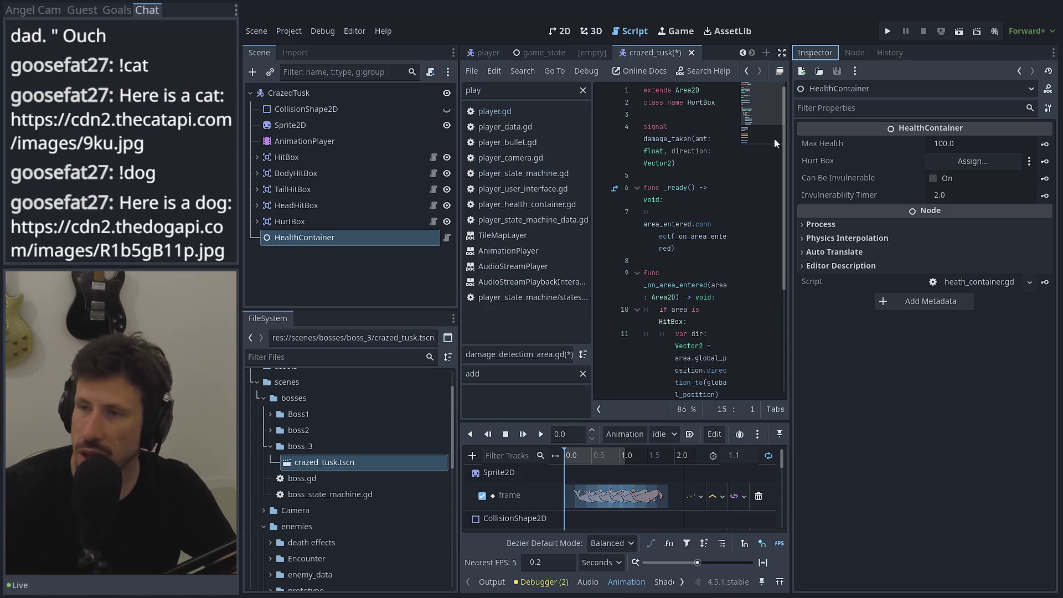
drag(790, 107, 938, 107)
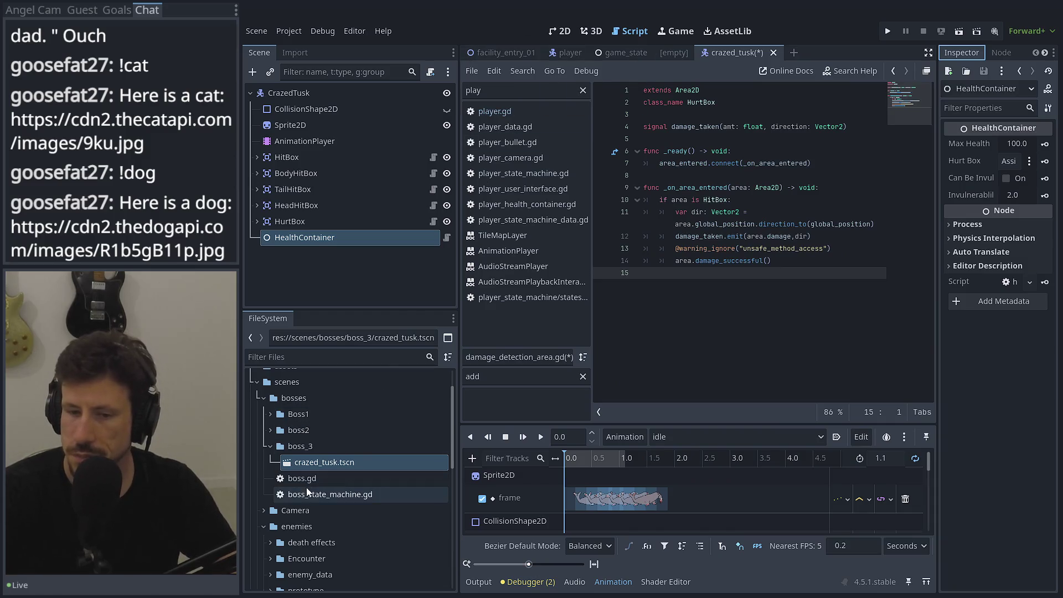
click(270, 430)
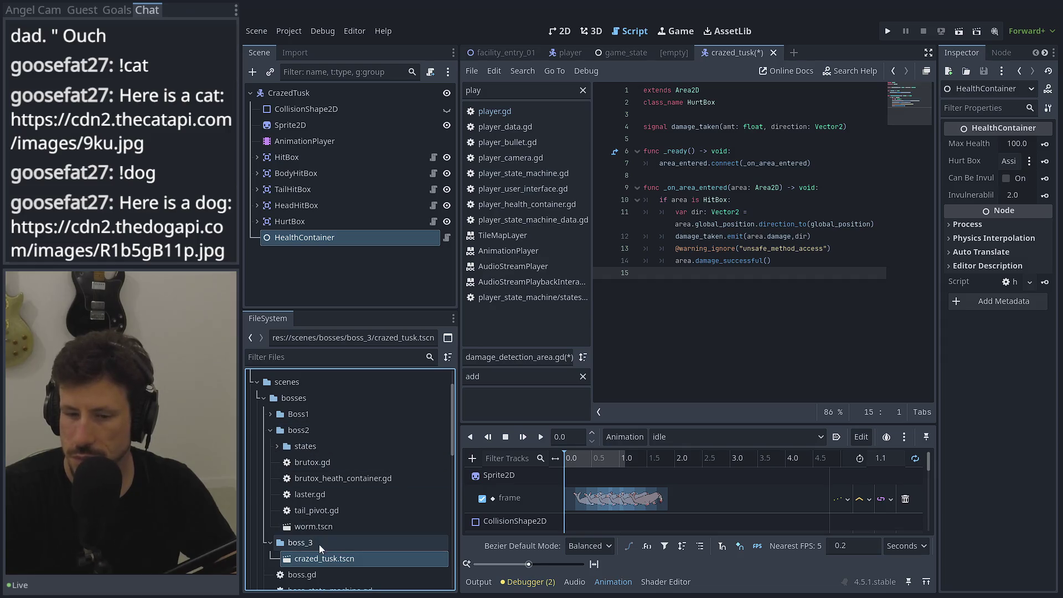
Open worm.tscn and inspect its HealthContainer's four HurtBoxes and 2000 max health
double_click(324, 527)
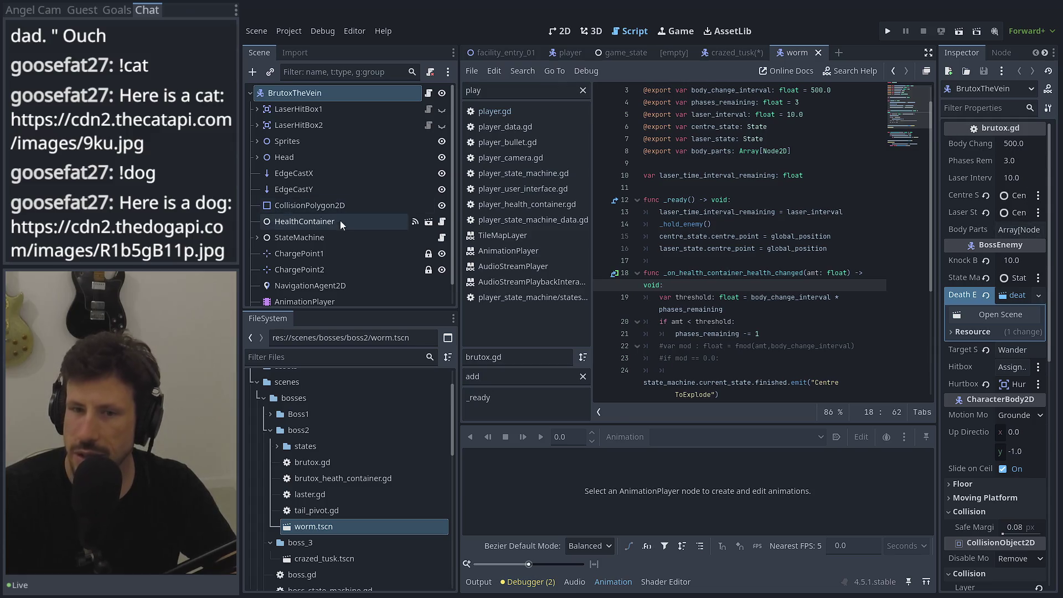
scroll(335, 222, down, 1)
click(335, 205)
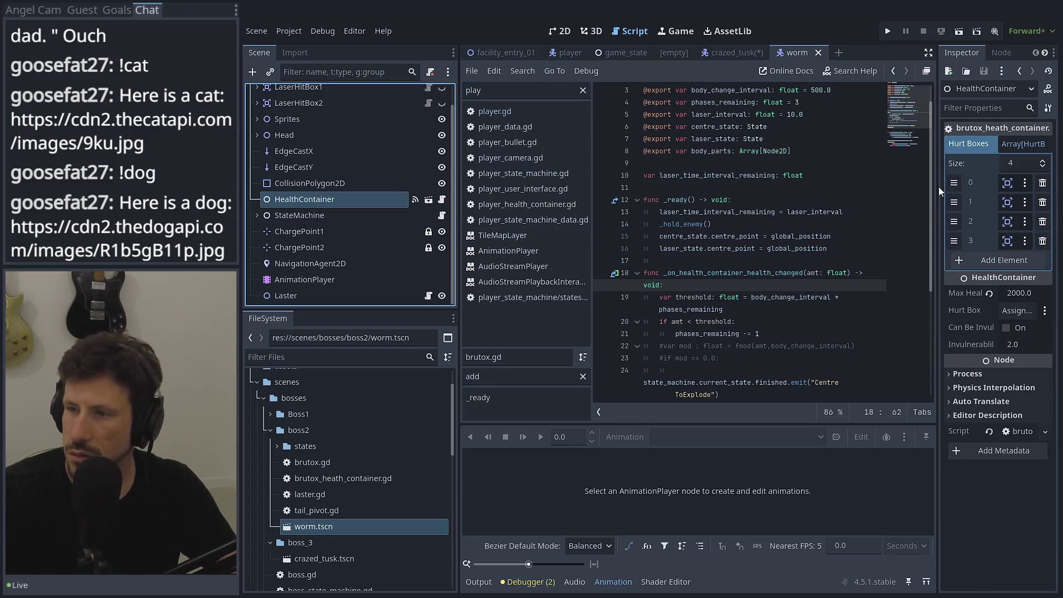
drag(938, 319, 791, 319)
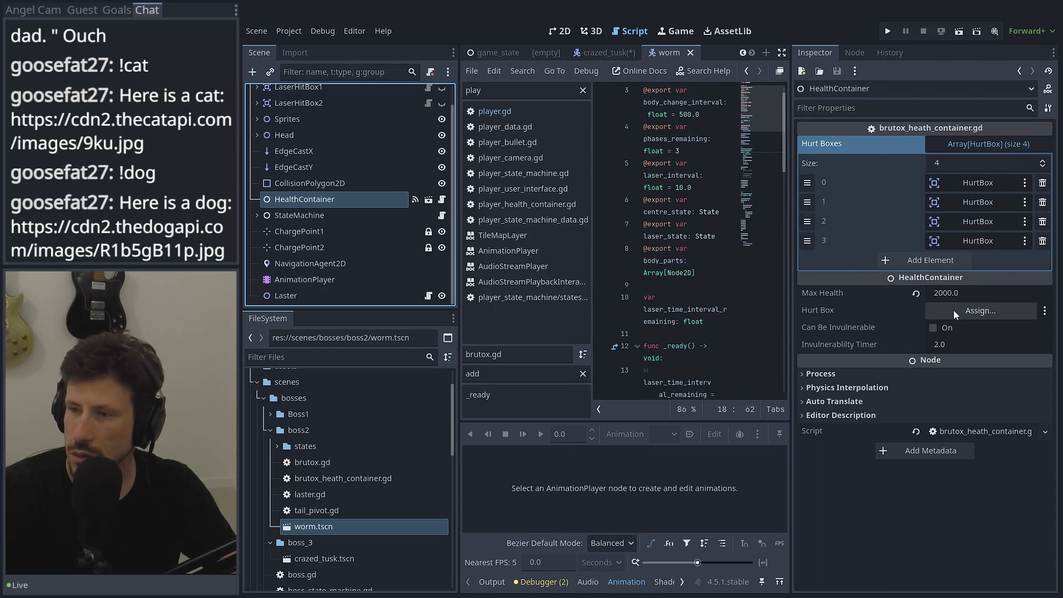
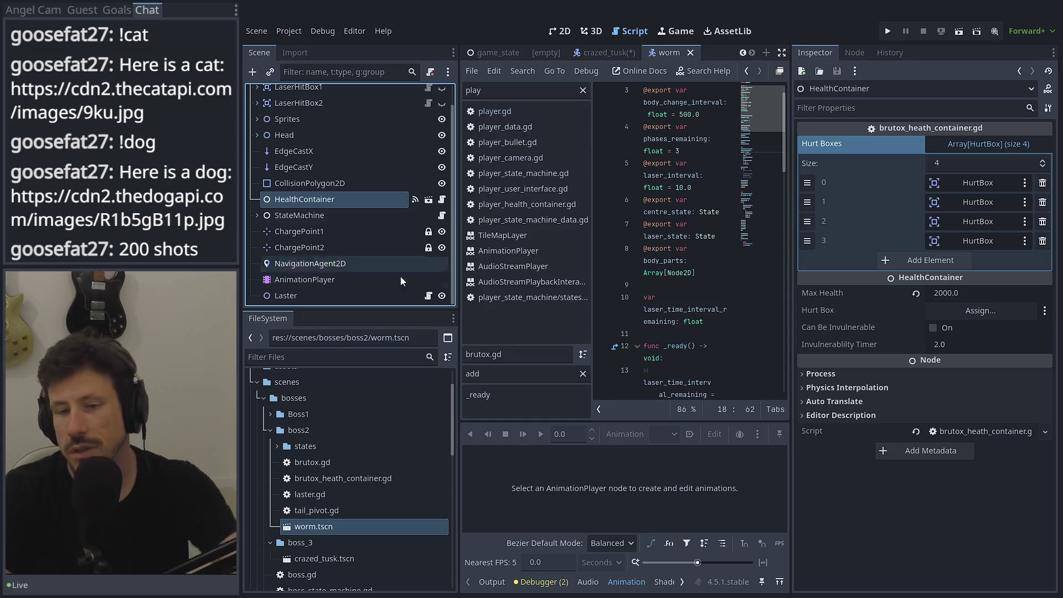
Expand the Boss1 folder in the FileSystem dock and open boss_1_big_drone.tscn
click(320, 357)
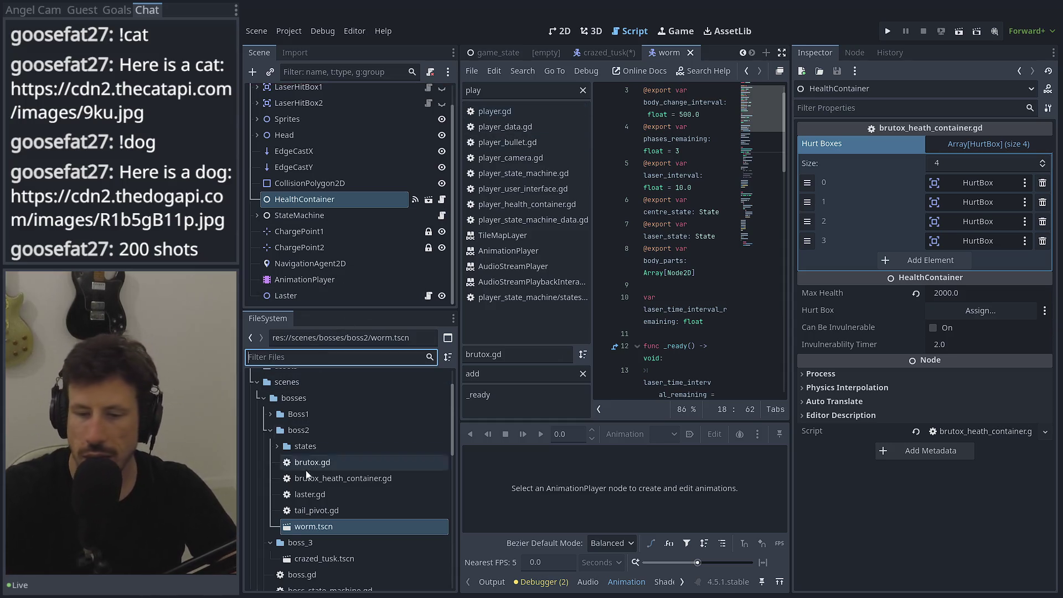
scroll(305, 471, down, 3)
scroll(280, 405, up, 2)
click(270, 386)
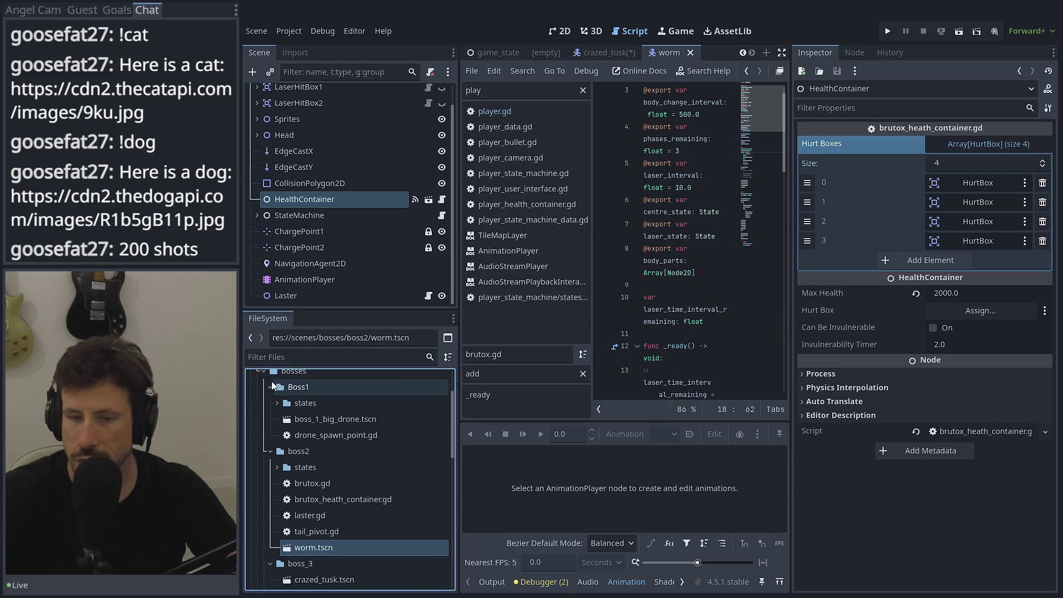
click(300, 421)
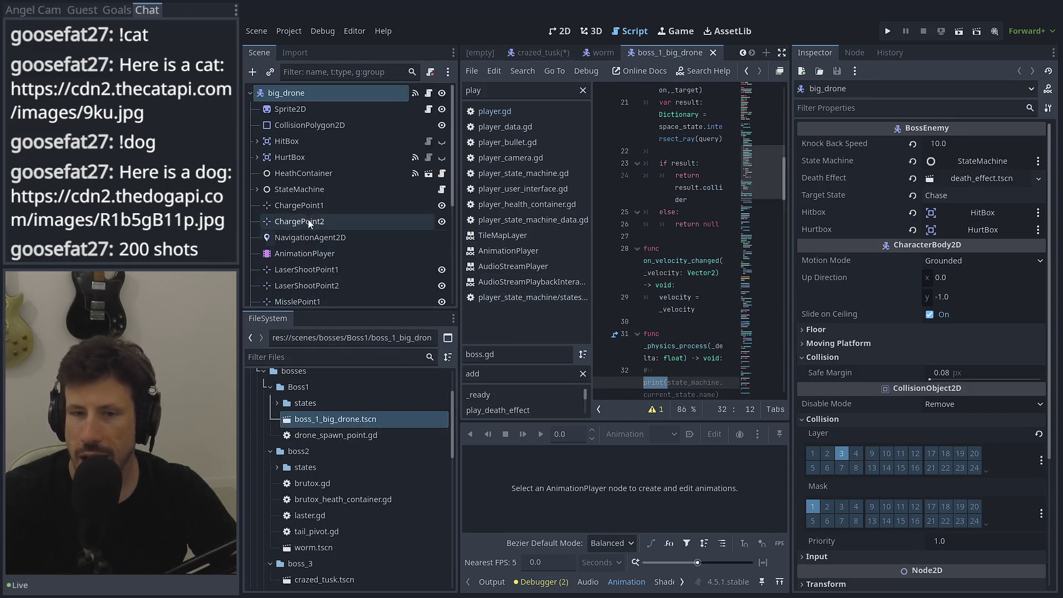
scroll(315, 183, down, 2)
Set the big drone HealthContainer's Max Health to 1000, save, and go to the crazed_tusk scene
click(313, 125)
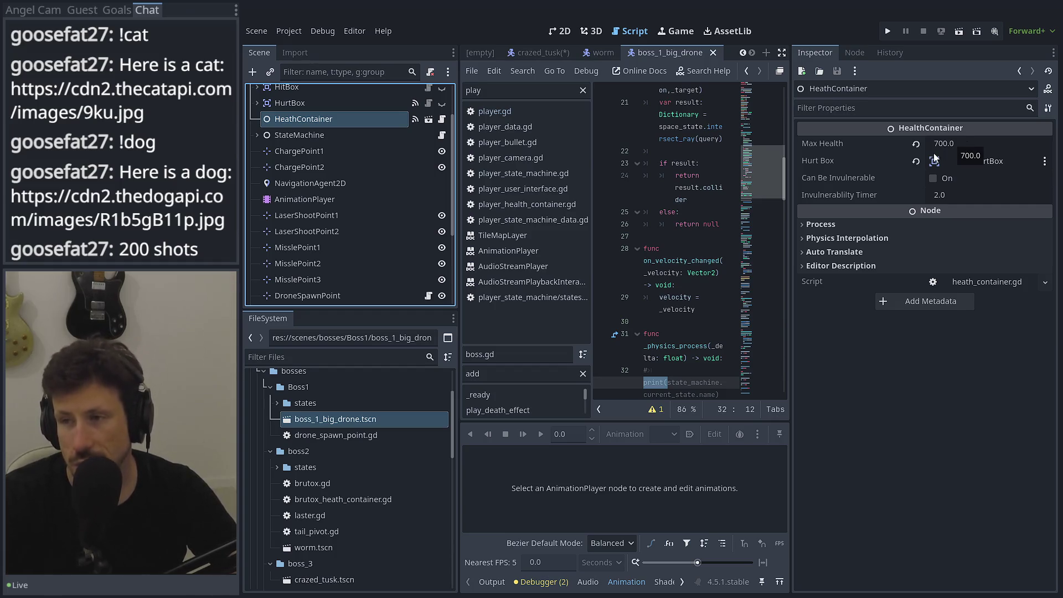
click(1006, 140)
text(1000)
key(Tab)
key(ctrl+s)
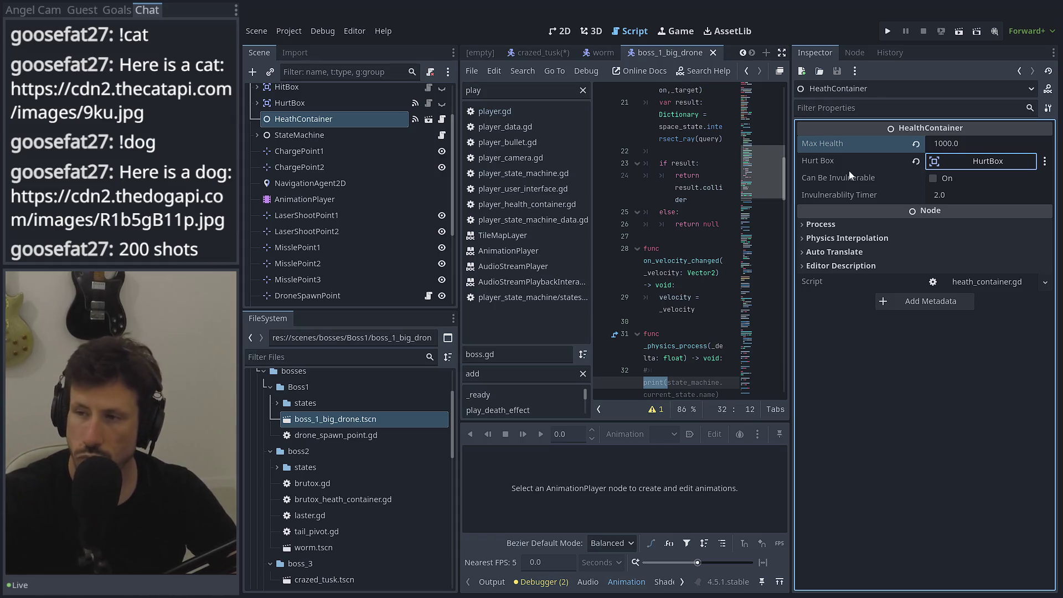
click(531, 52)
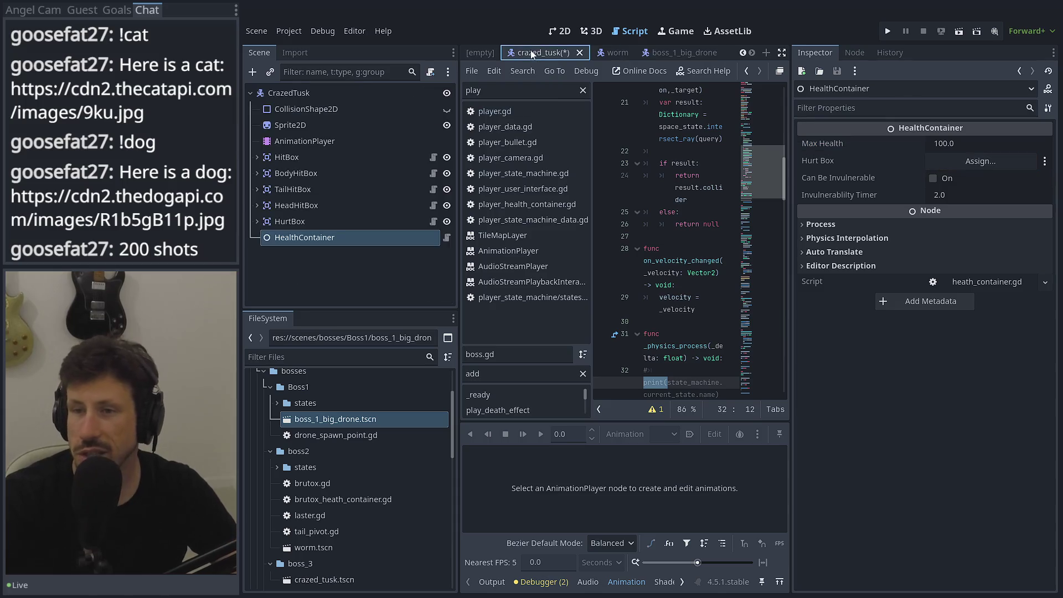
Set the crazed tusk HealthContainer's Max Health to 1500
click(989, 148)
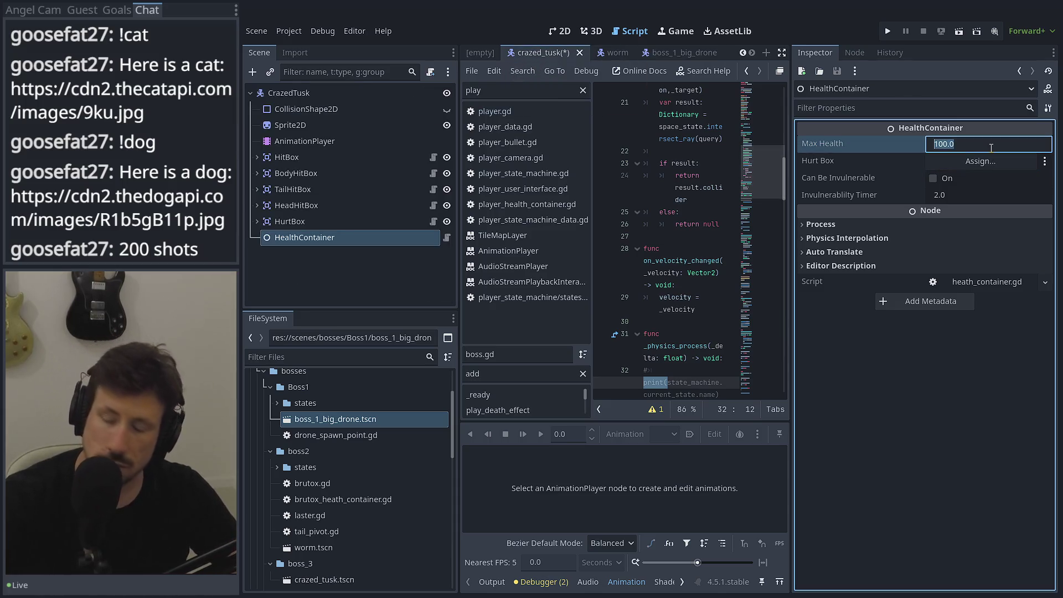
text(1500)
key(Tab)
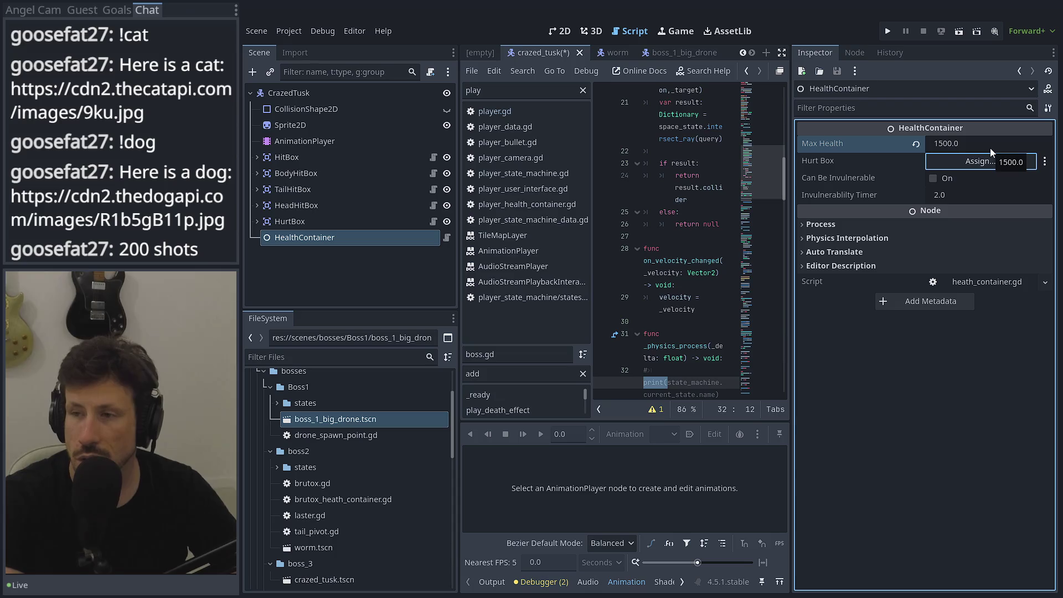
Assign the HurtBox node as the Hurt Box, save the scene, and narrow the scene docks
click(984, 162)
double_click(506, 170)
key(ctrl+s)
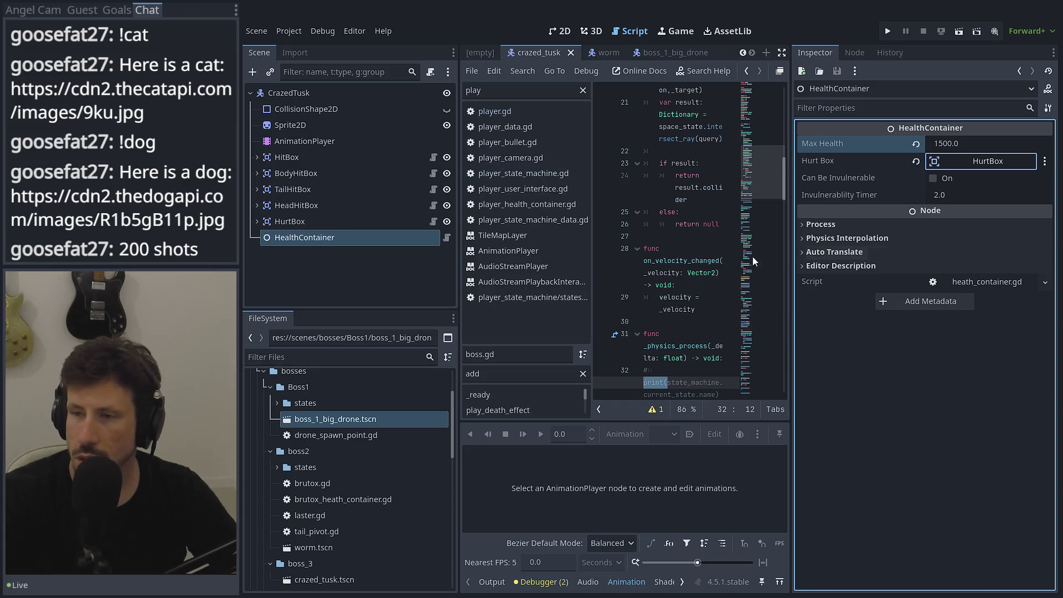
click(644, 285)
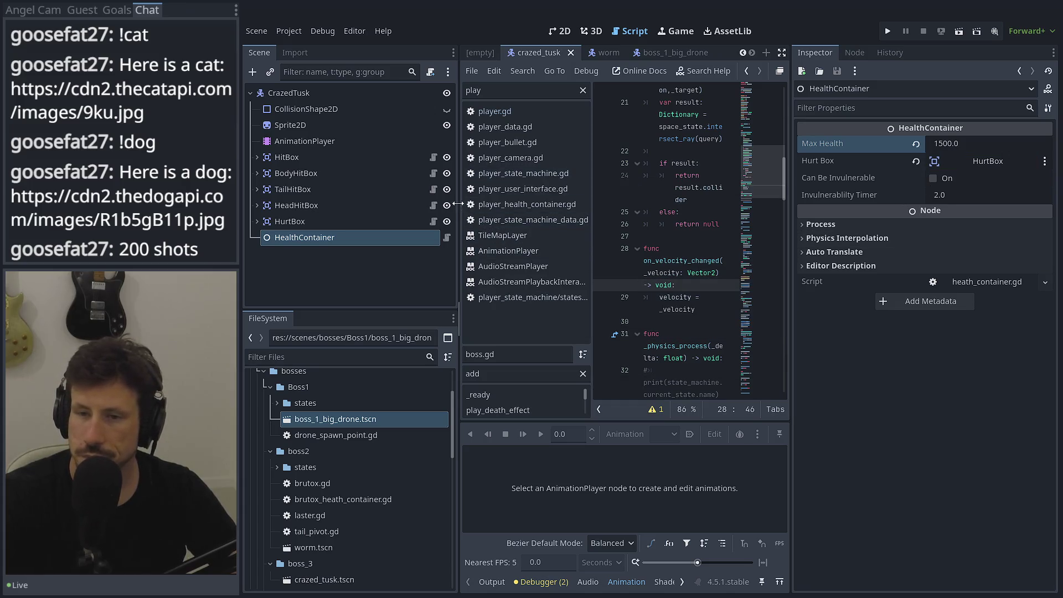
mouse_move(459, 204)
mouse_down()
mouse_move(340, 205)
mouse_move(363, 205)
mouse_up()
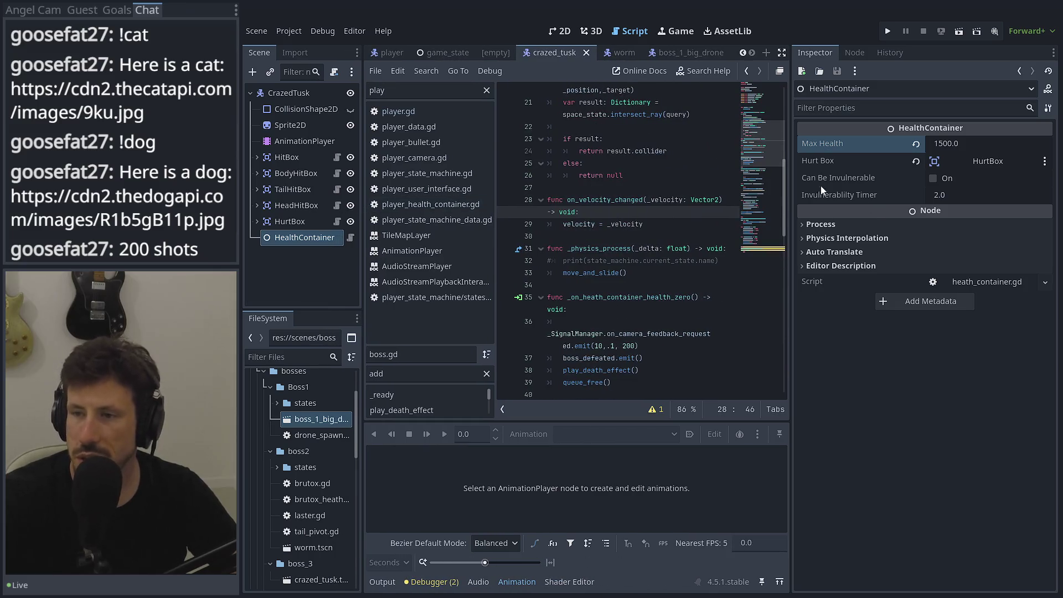
Narrow the Inspector to widen the script editor and place the caret on line 27
drag(790, 184, 939, 184)
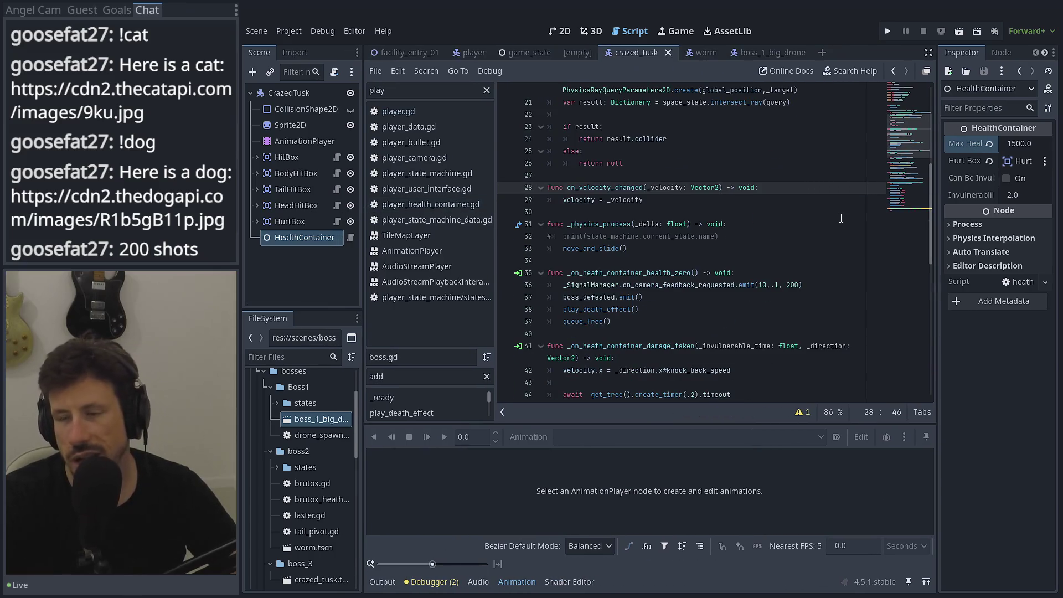
click(839, 216)
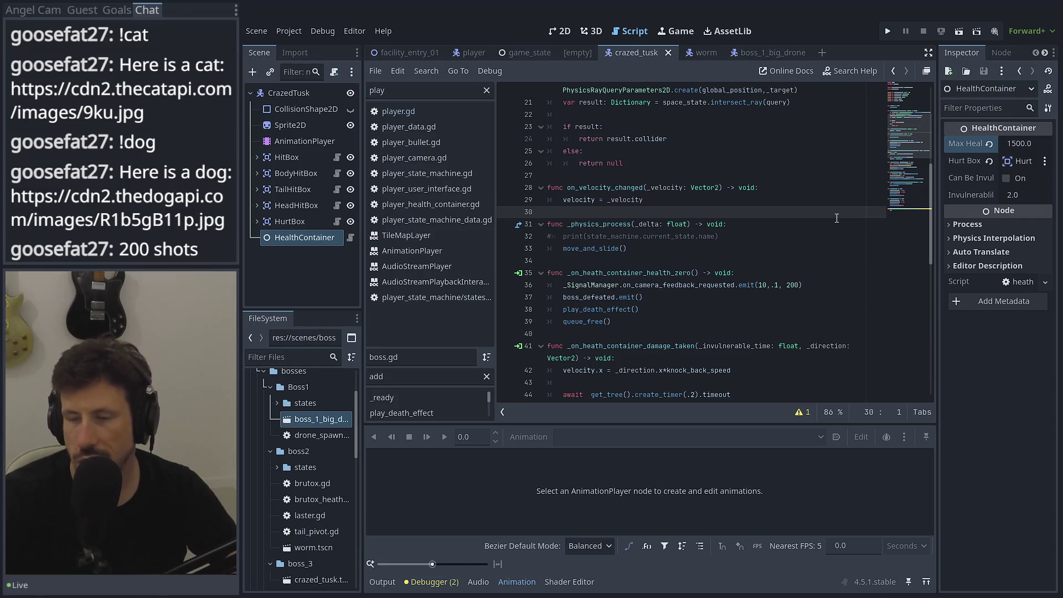
click(716, 176)
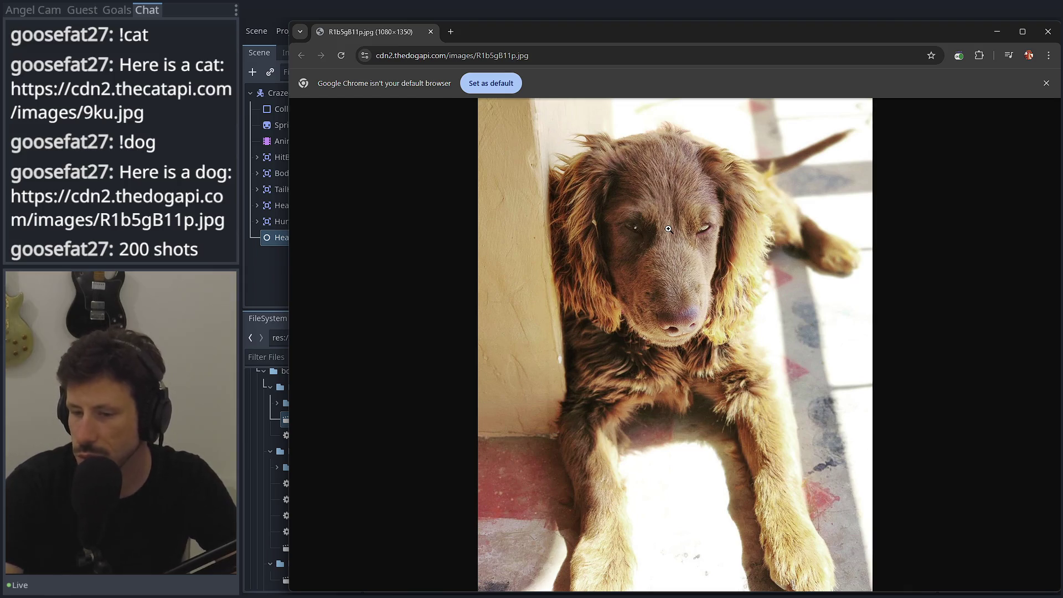
scroll(673, 308, up, 9)
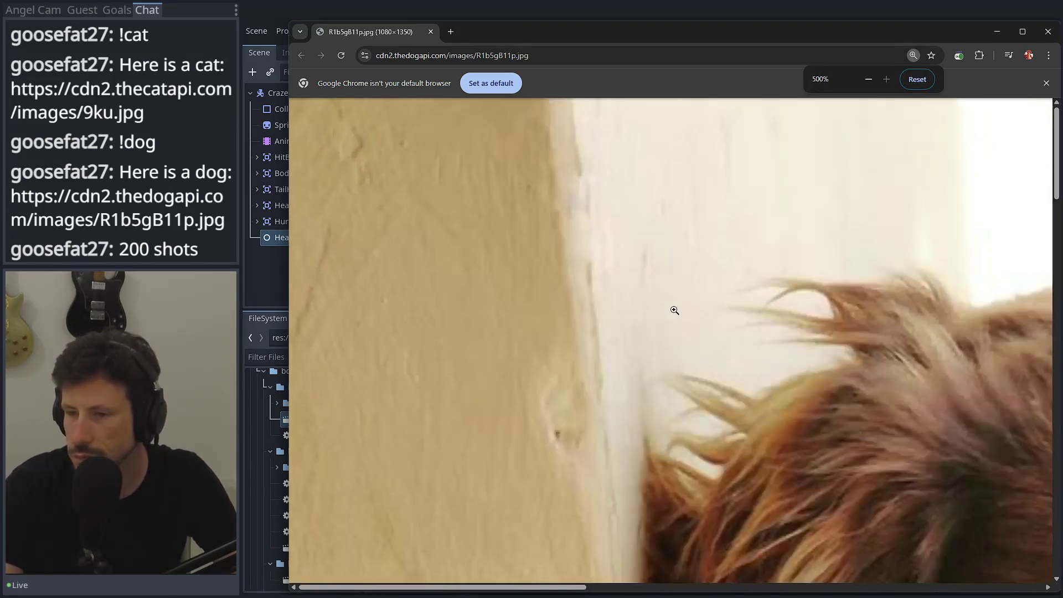
scroll(674, 309, down, 10)
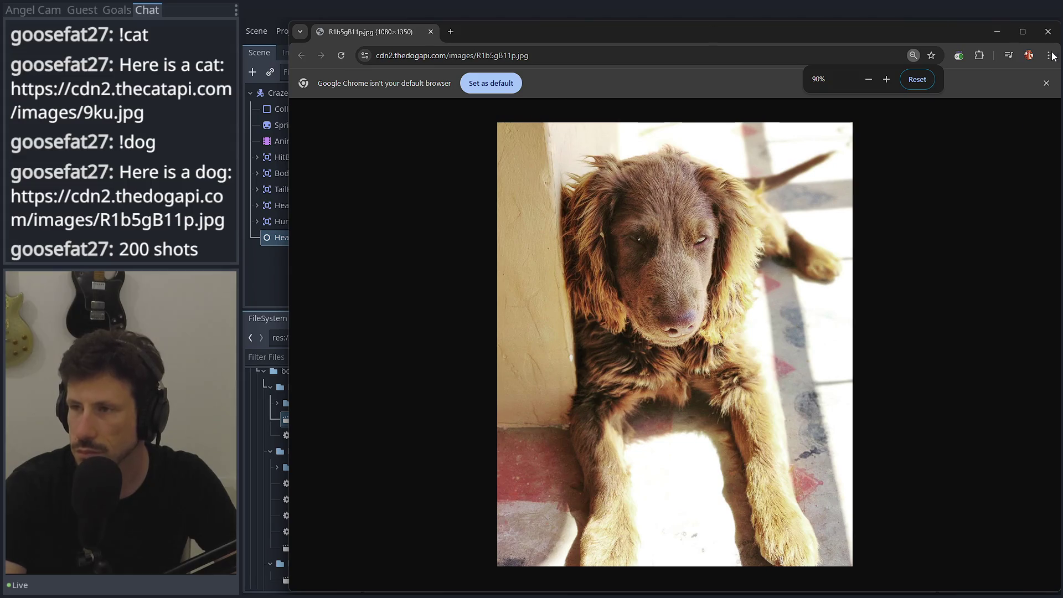
click(1048, 31)
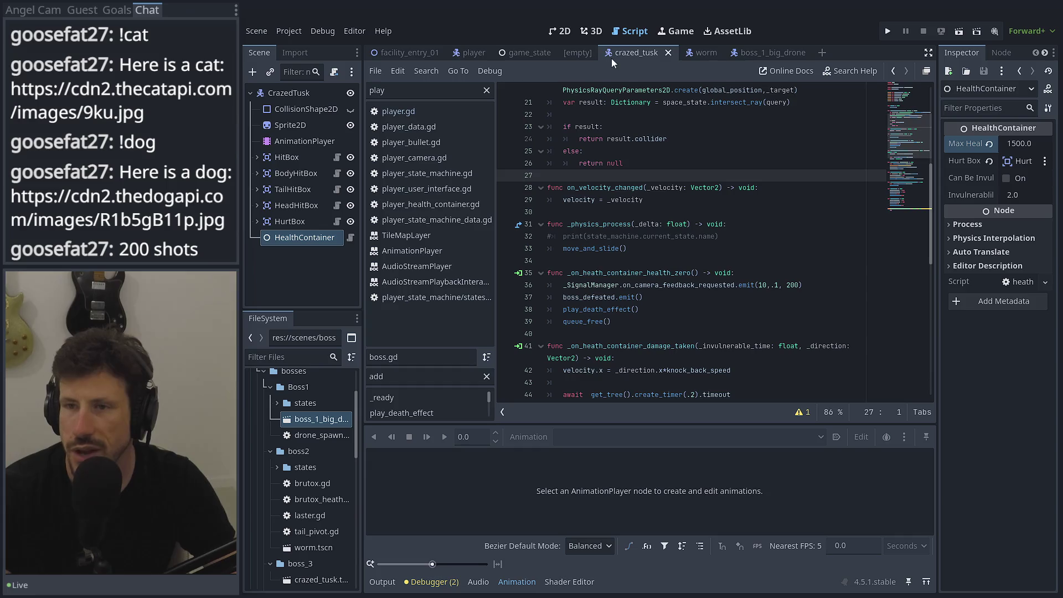
Save the crazed_tusk scene and switch to the 2D view
key(ctrl+s)
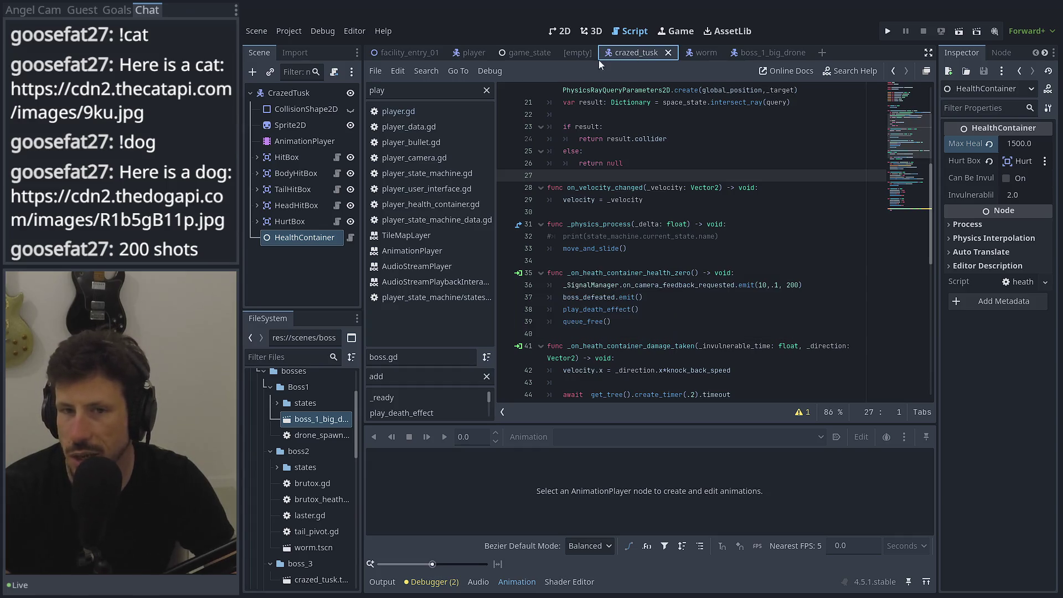
click(592, 32)
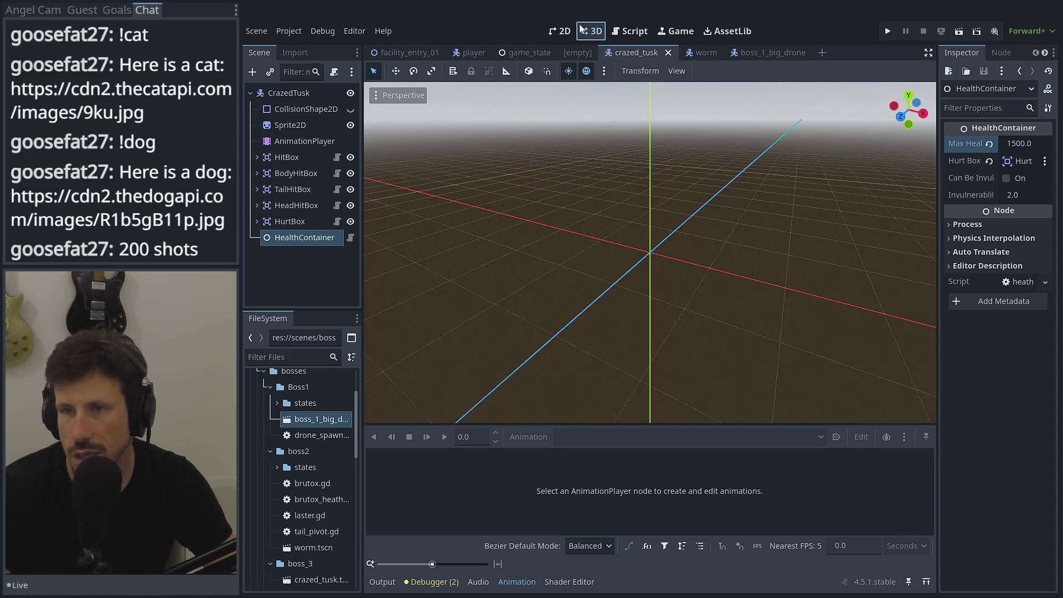
click(570, 29)
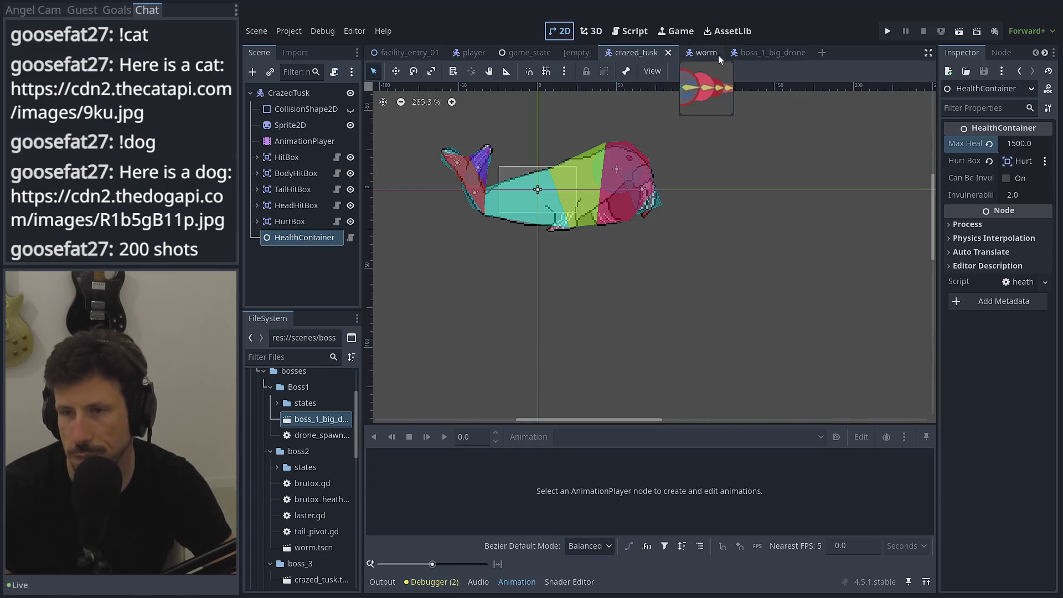
Close the empty scene tab so game_state shows, and hide its SecretMenu node
click(573, 58)
click(602, 53)
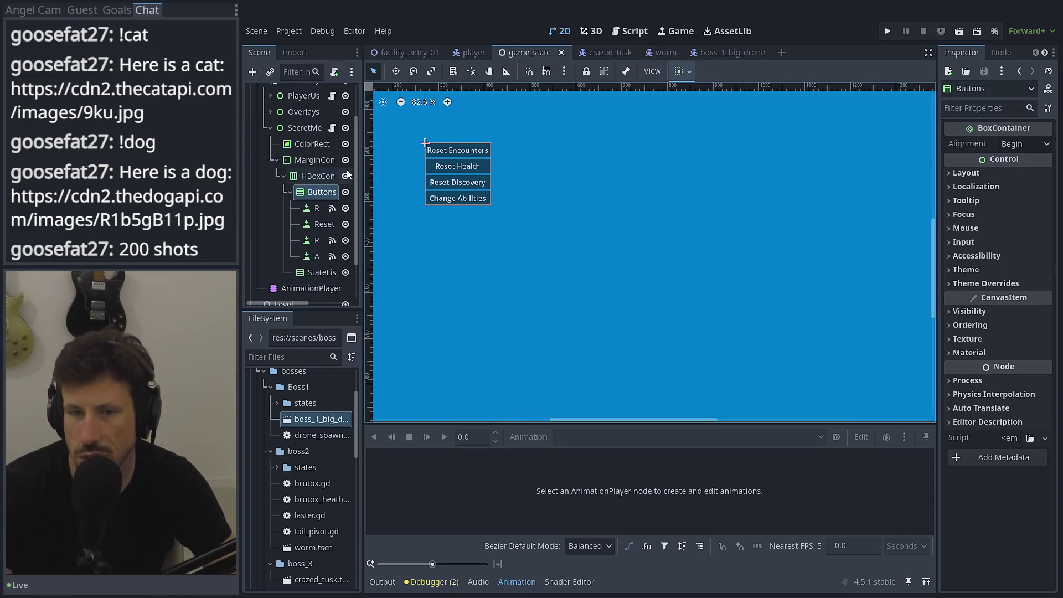
click(345, 132)
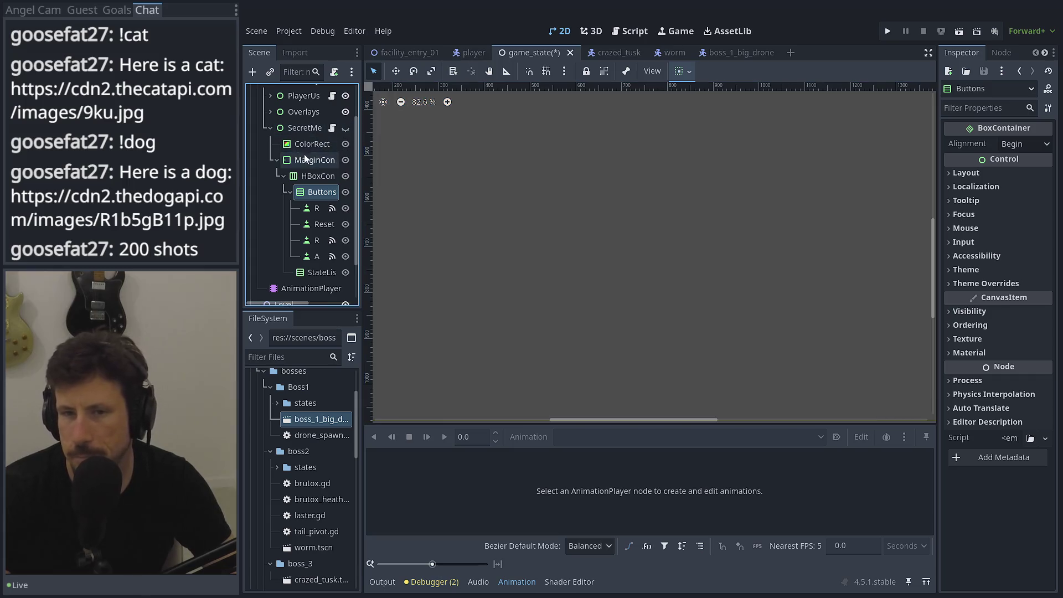
Collapse SecretMenu, toggle the Overlays layer's visibility off and back on, and save game_state
click(267, 129)
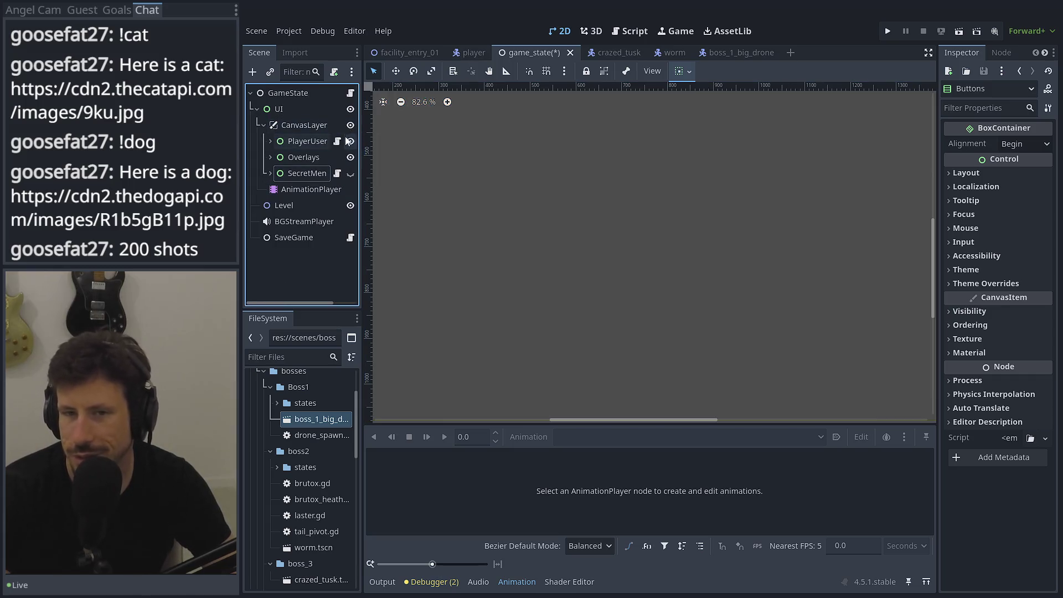
click(310, 157)
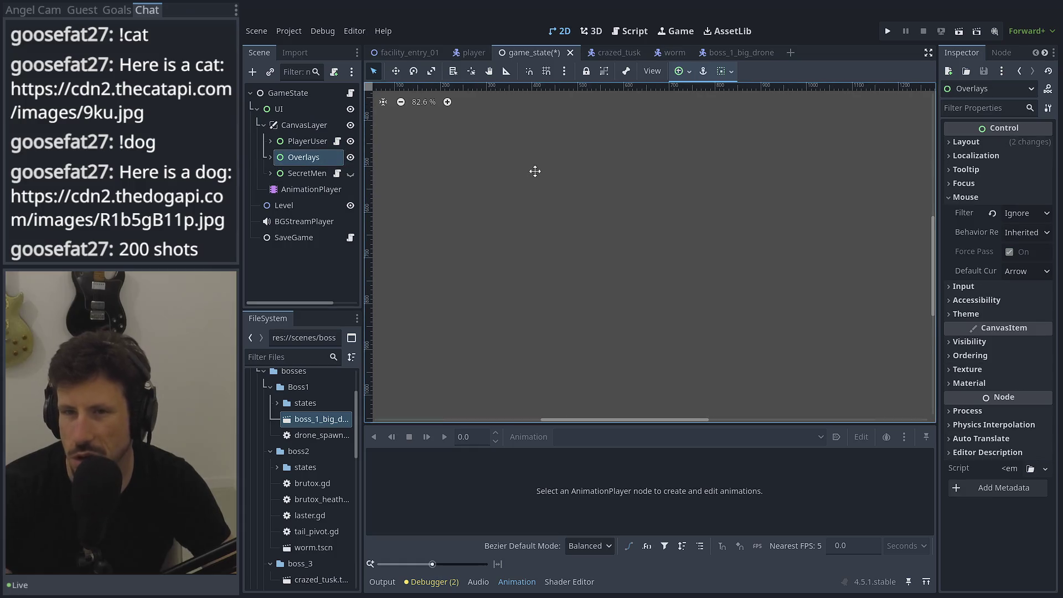
scroll(534, 171, down, 5)
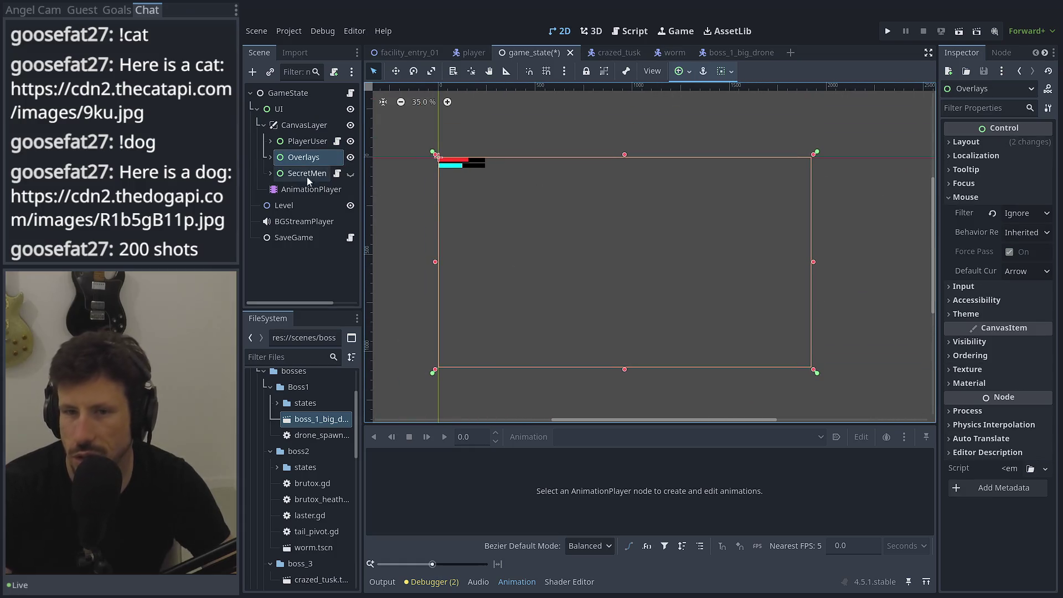
click(350, 157)
click(350, 157)
click(350, 157)
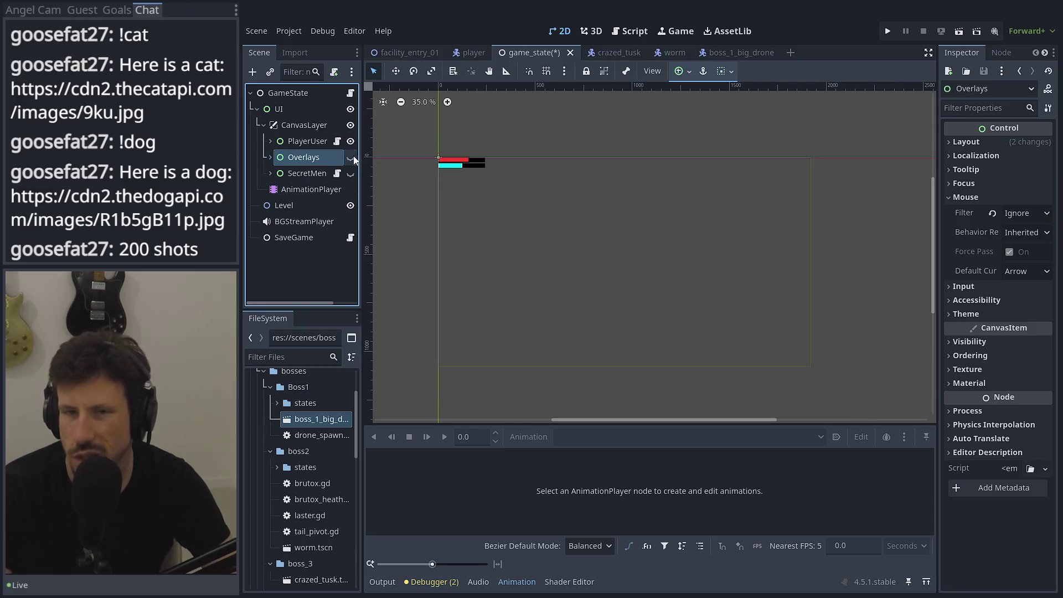
click(270, 157)
click(347, 163)
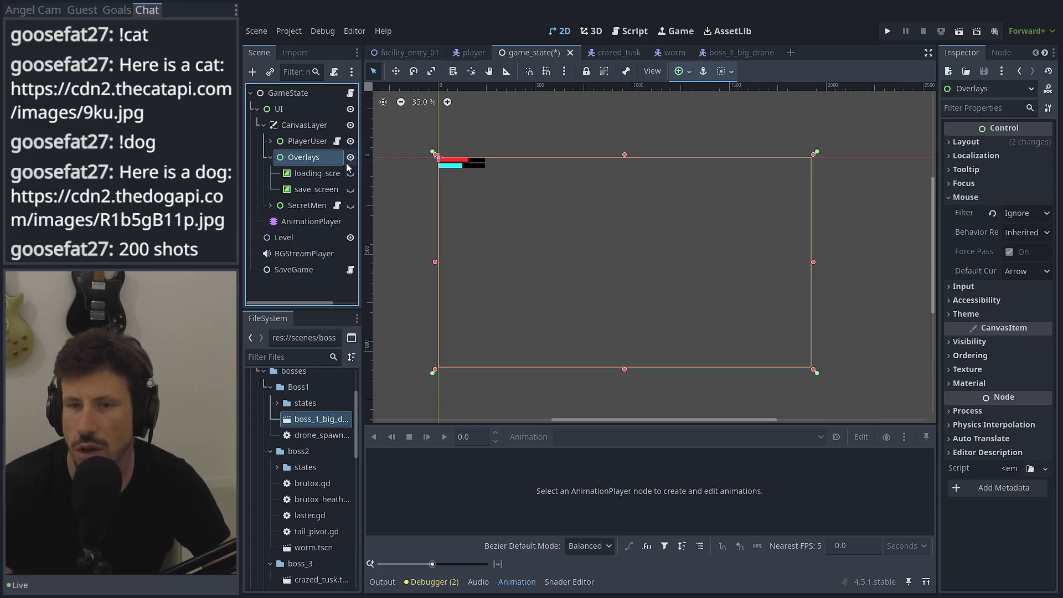
key(ctrl+s)
Select PlayerUserInterface, zoom into its HUD health bars, save, and return to crazed_tusk
click(312, 142)
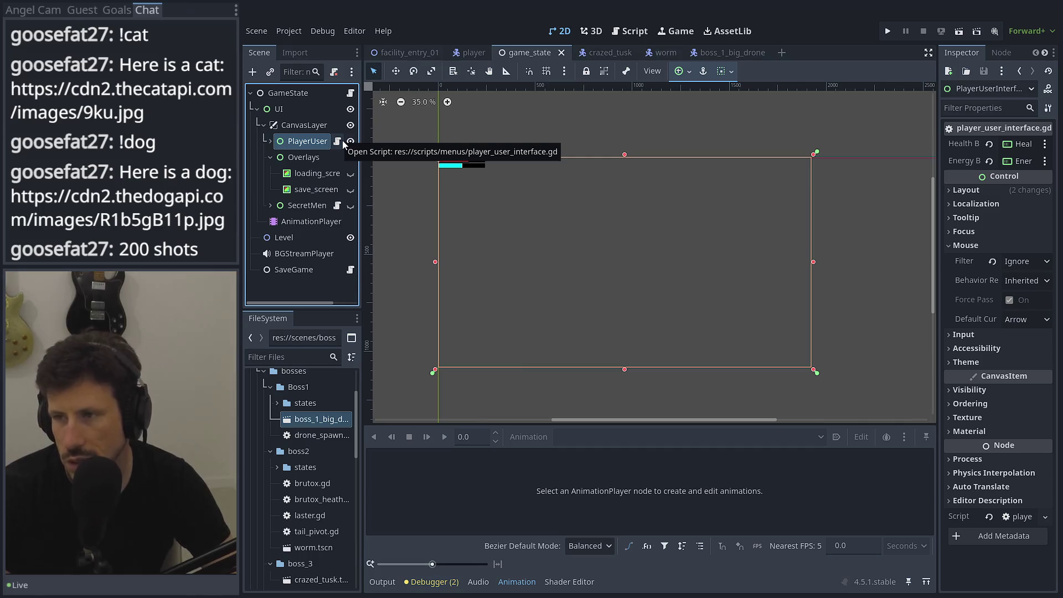
scroll(477, 165, up, 4)
scroll(473, 182, up, 8)
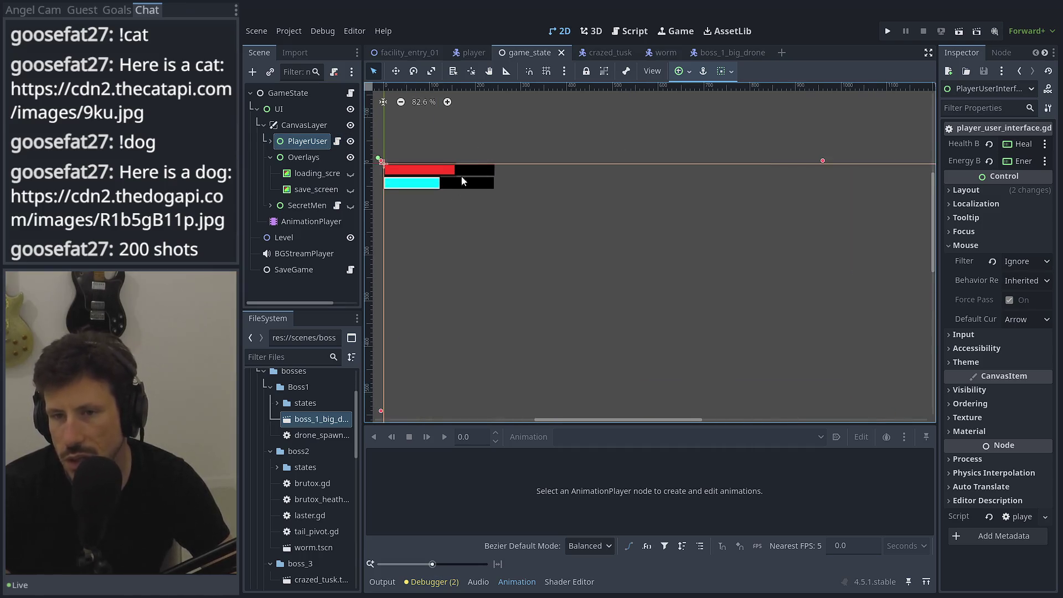
key(ctrl+s)
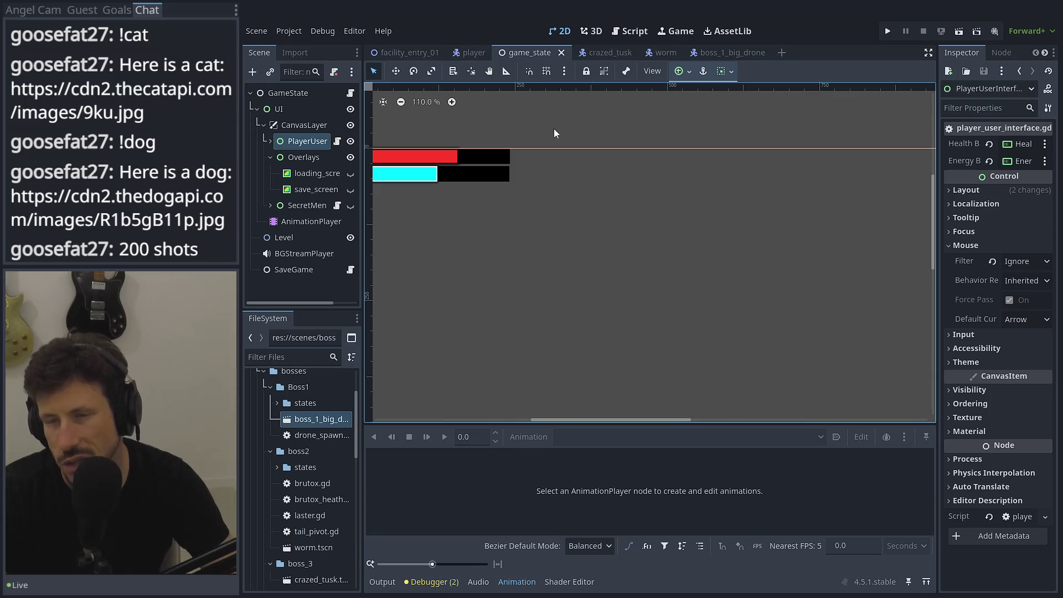
click(609, 51)
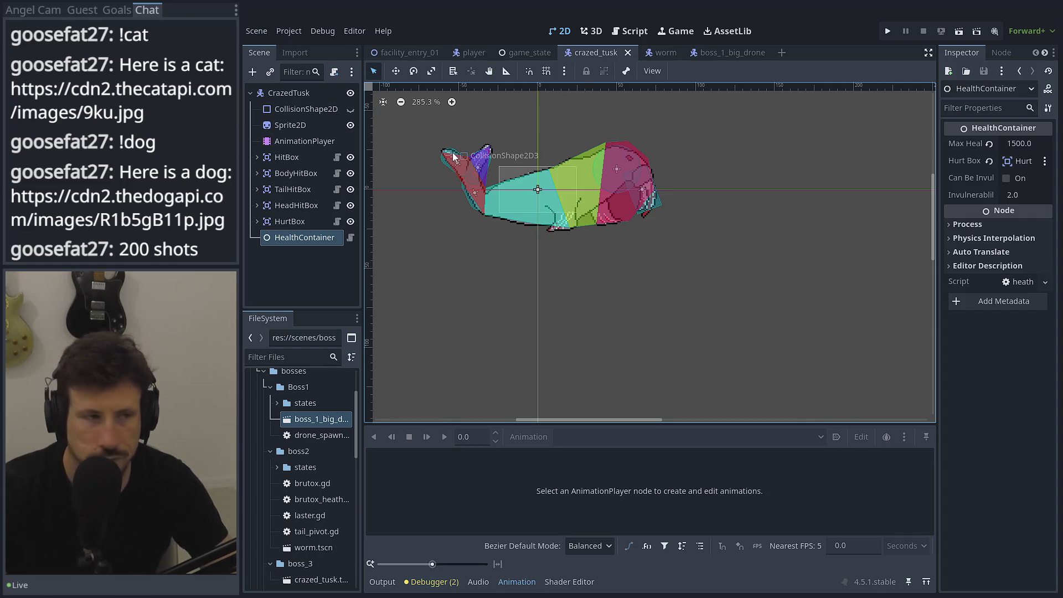
Save crazed_tusk with Ctrl+S, keeping Max Health 1500 and HurtBox linked
key(ctrl+s)
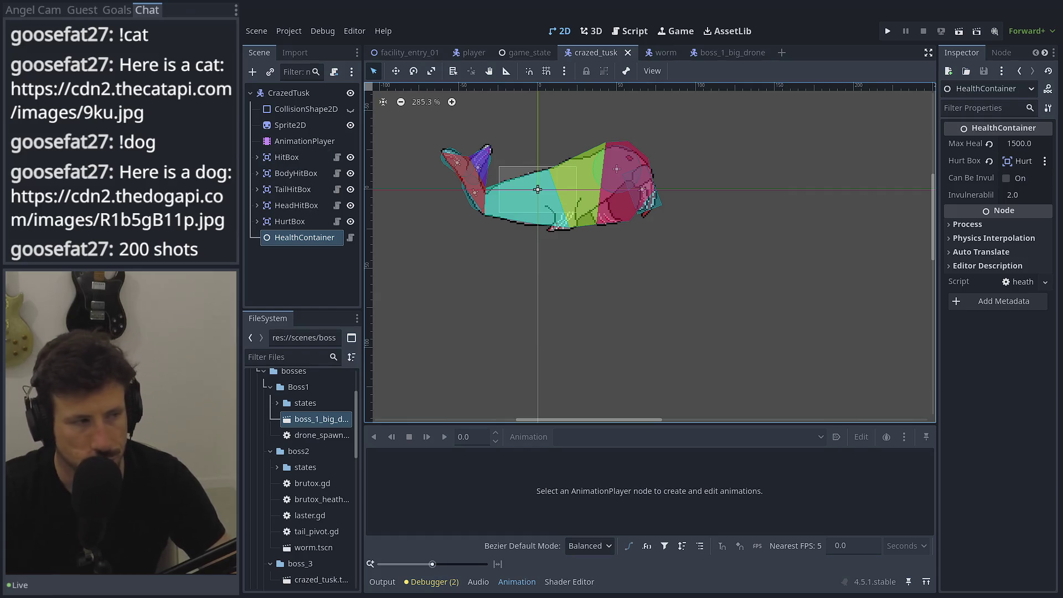